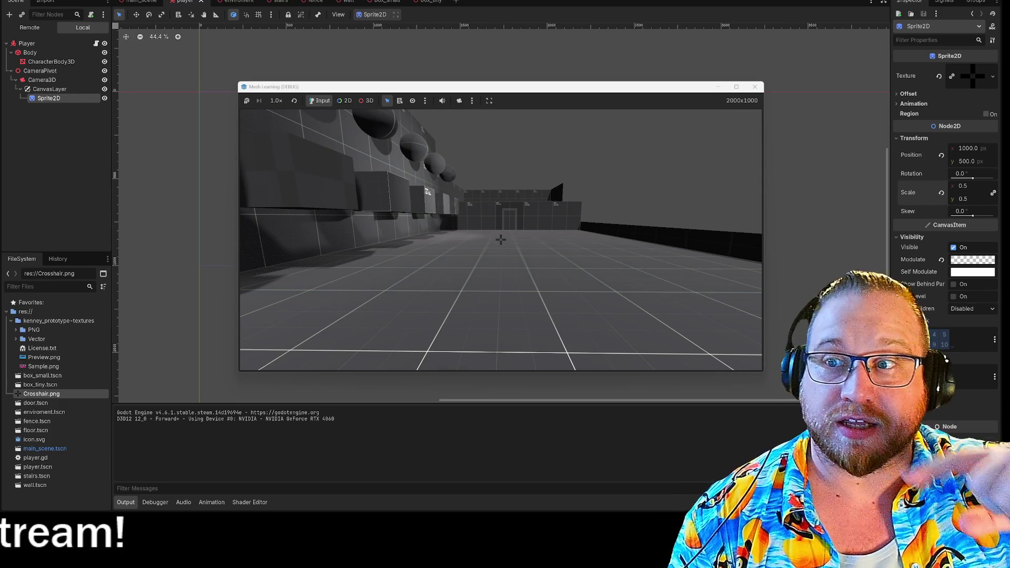
Step: Capture the mouse in the debug game and walk up the stairs onto the wall-top walkway
key(w)
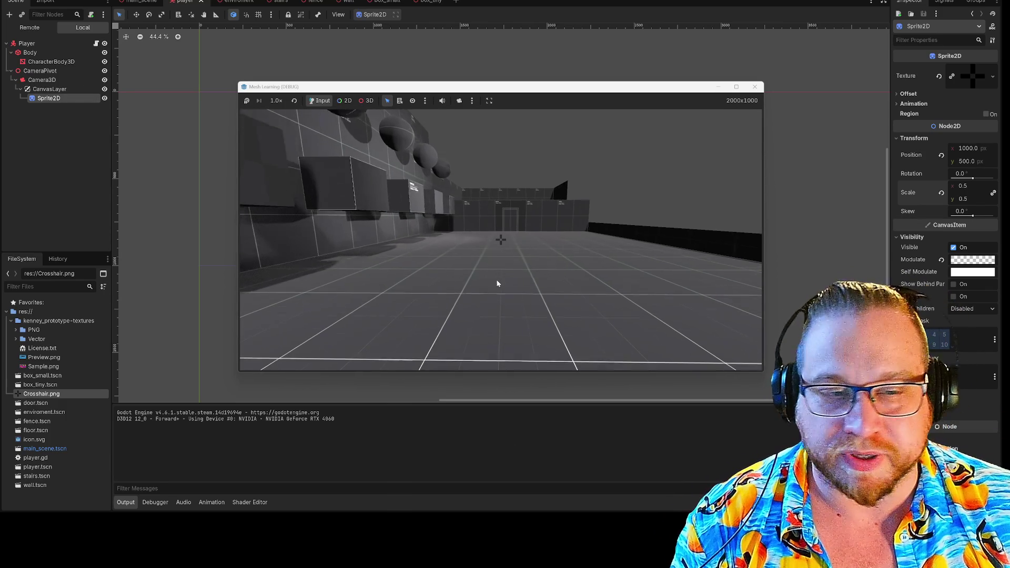
click(547, 237)
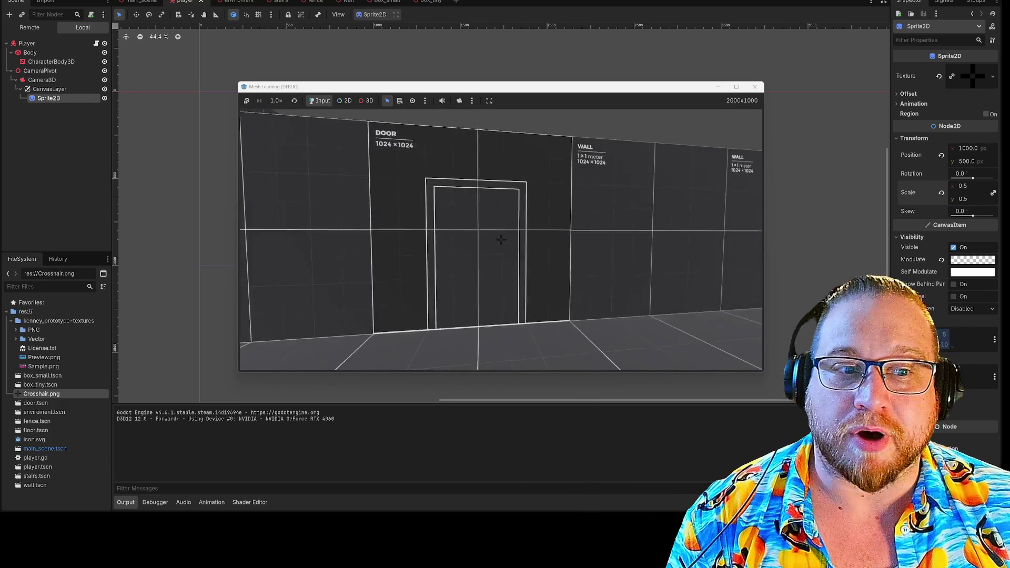
key(w)
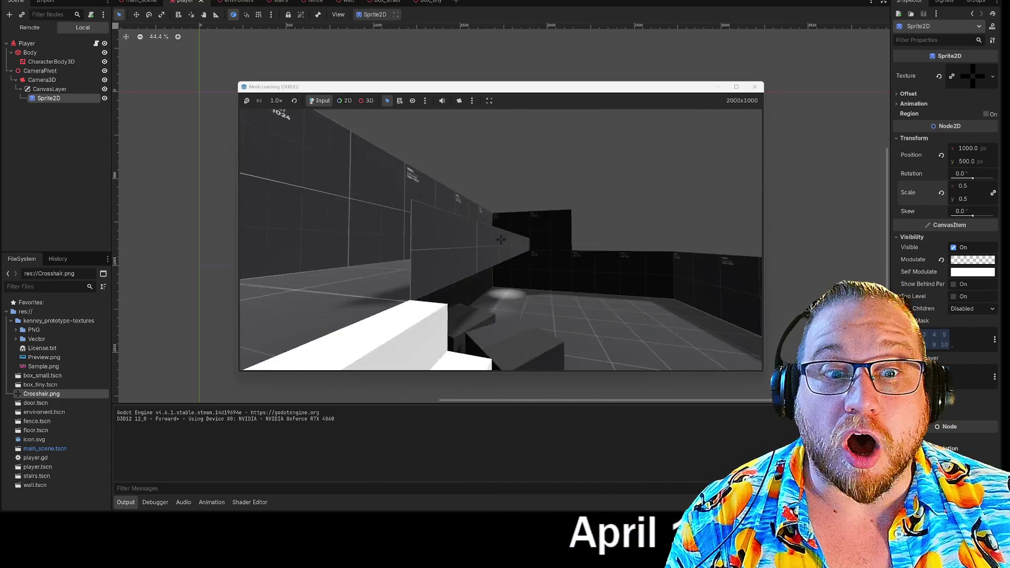
key(w)
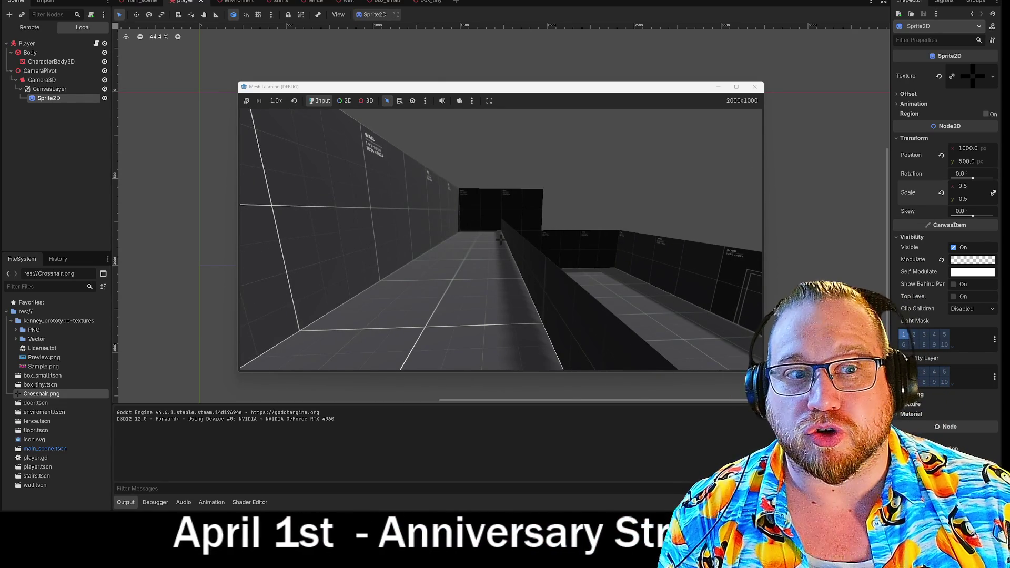
key(w)
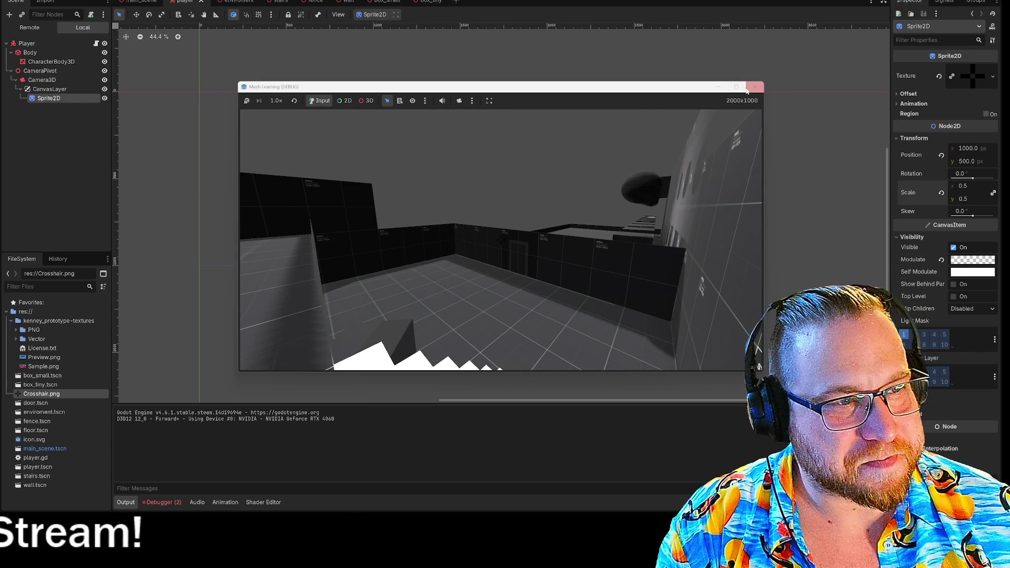
Step: Switch over to the Steam game library
key(alt+Tab)
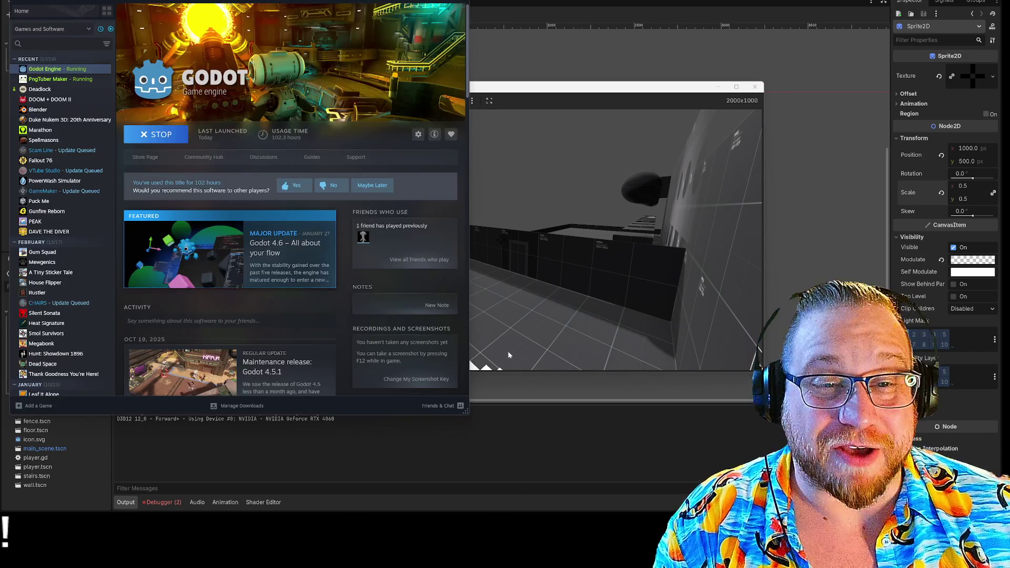
Step: Open the DOOM + DOOM II page in the Steam library
click(50, 99)
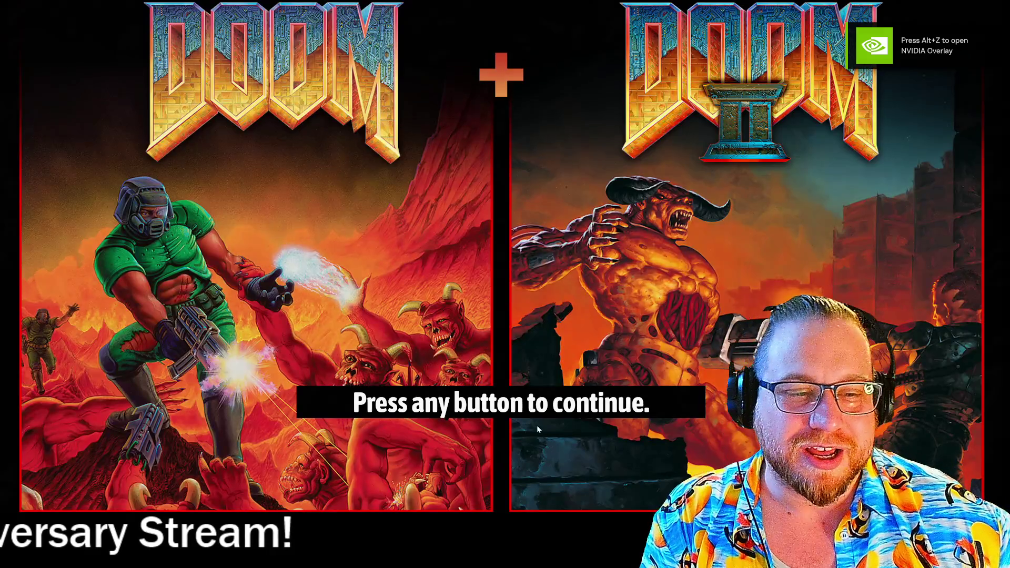
Step: Choose original DOOM, then start a new game: The Shores Of Hell, Hey, not too rough
click(537, 428)
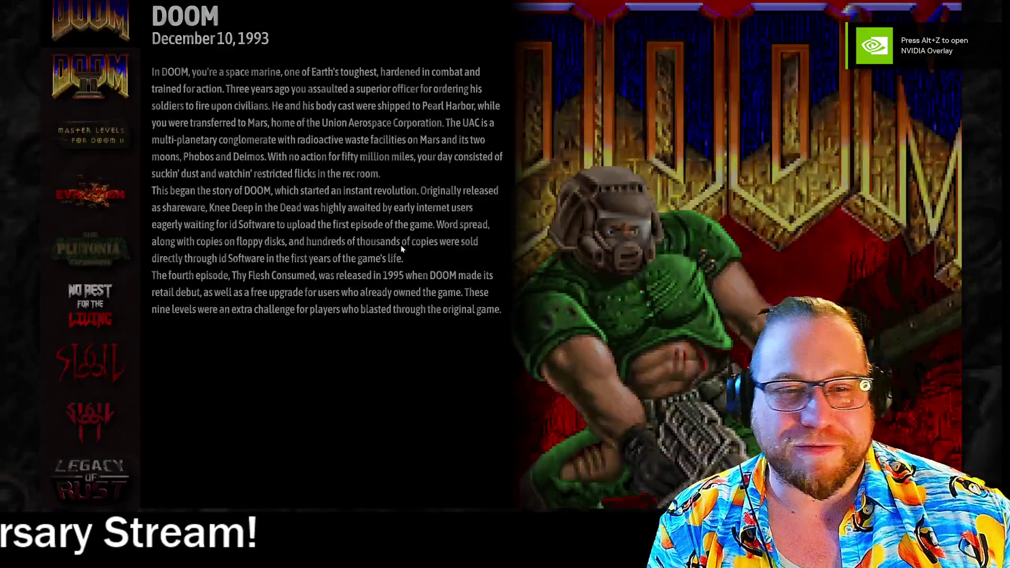
click(96, 30)
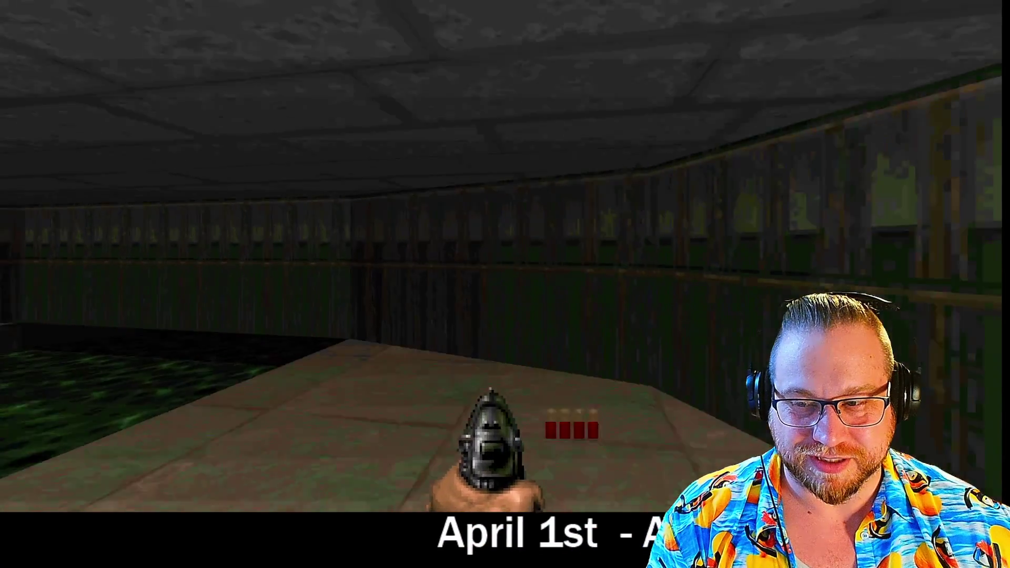
key(Escape)
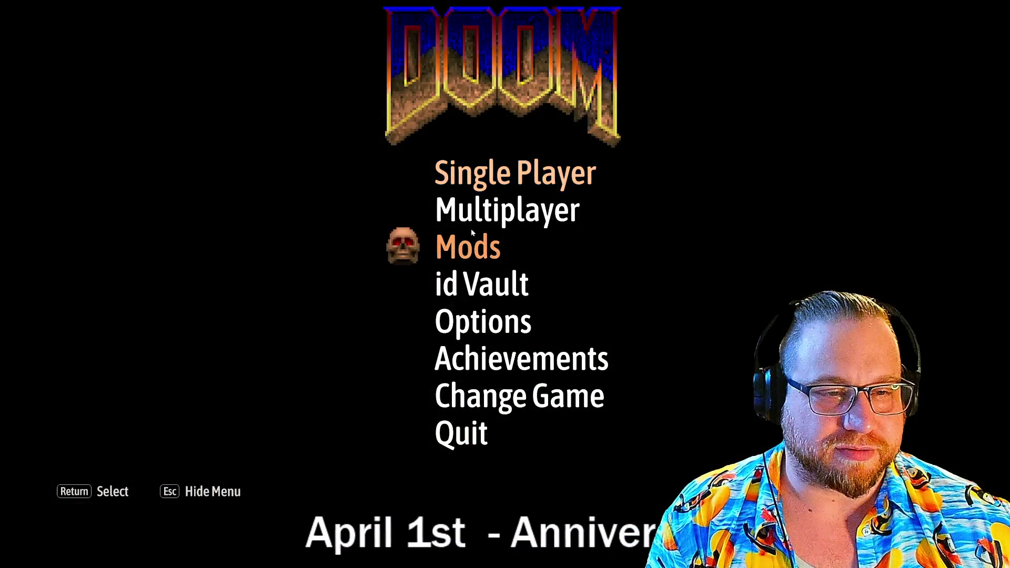
click(483, 181)
click(499, 206)
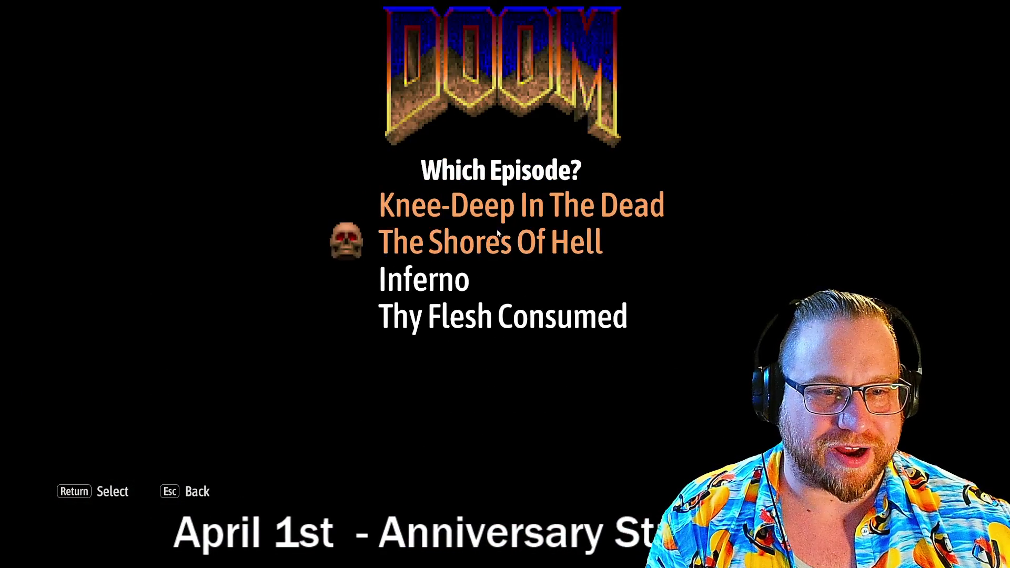
click(472, 243)
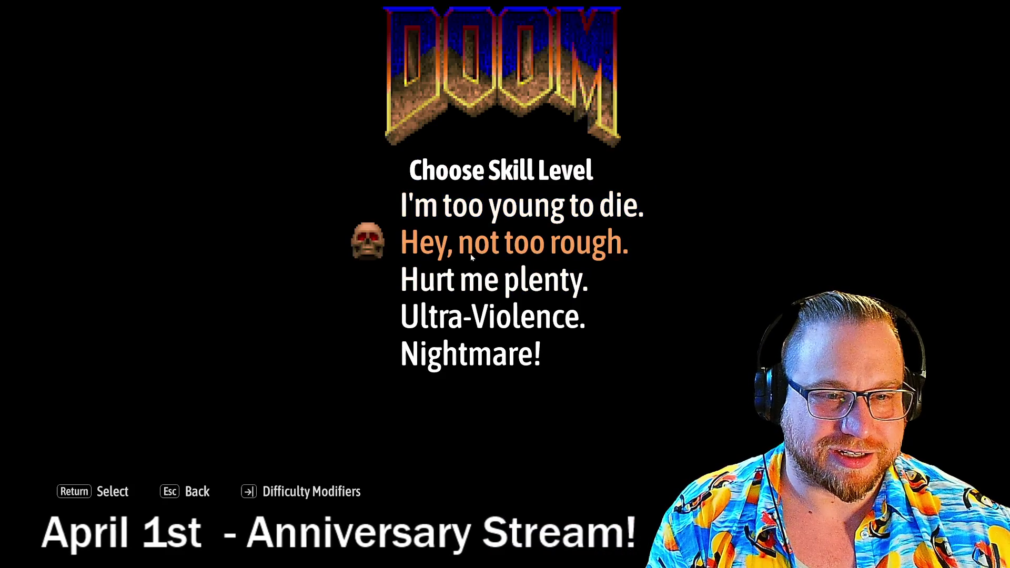
click(472, 244)
Step: Walk down the starting corridor, pick up the shotgun and shoot the first enemy
key(w)
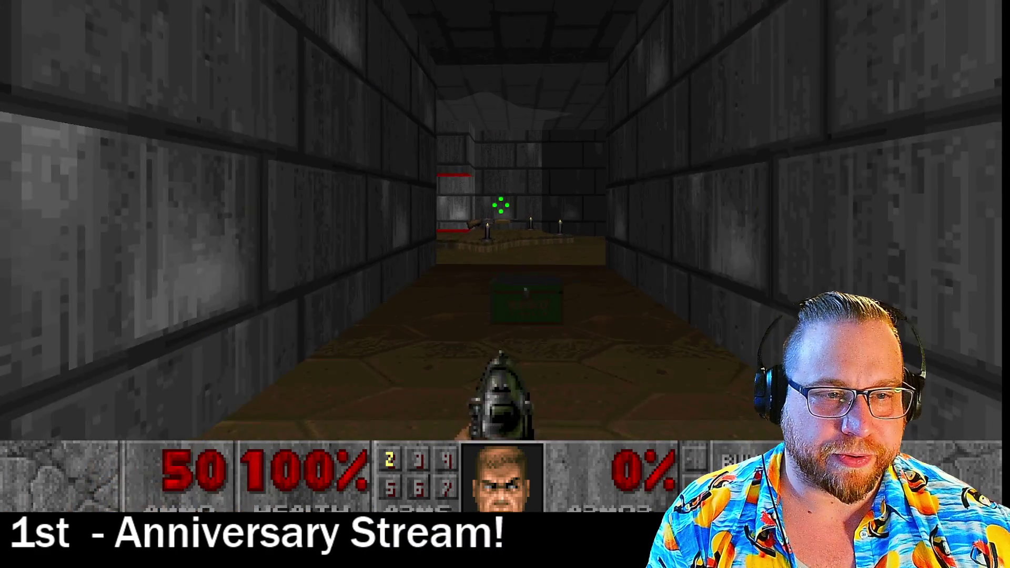
key(w)
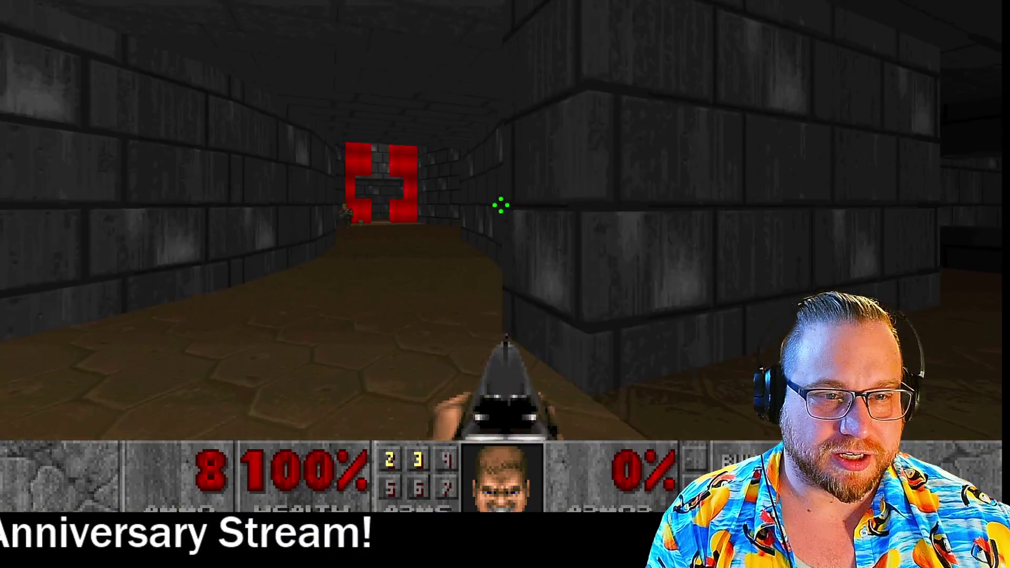
key(w)
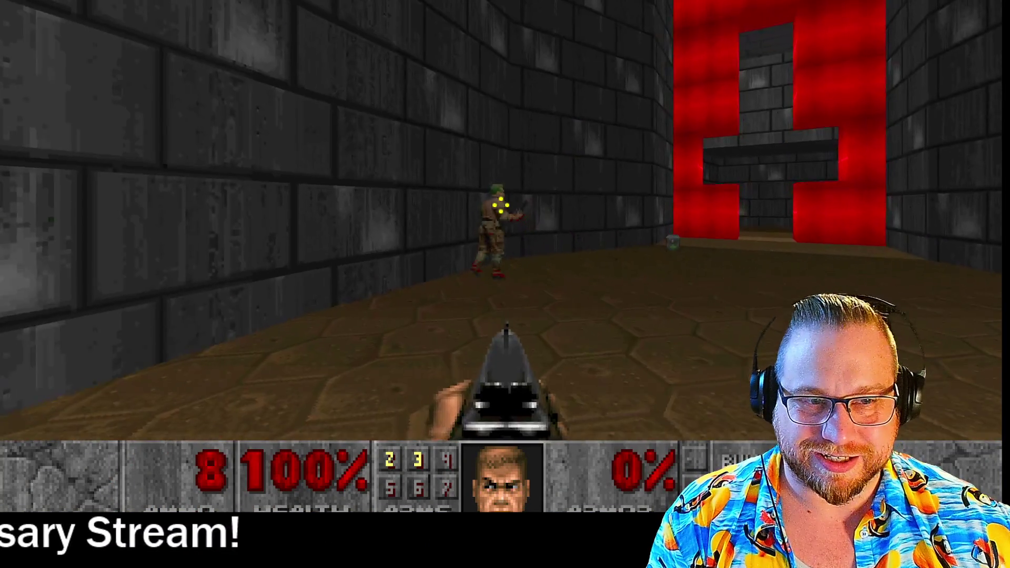
click(500, 205)
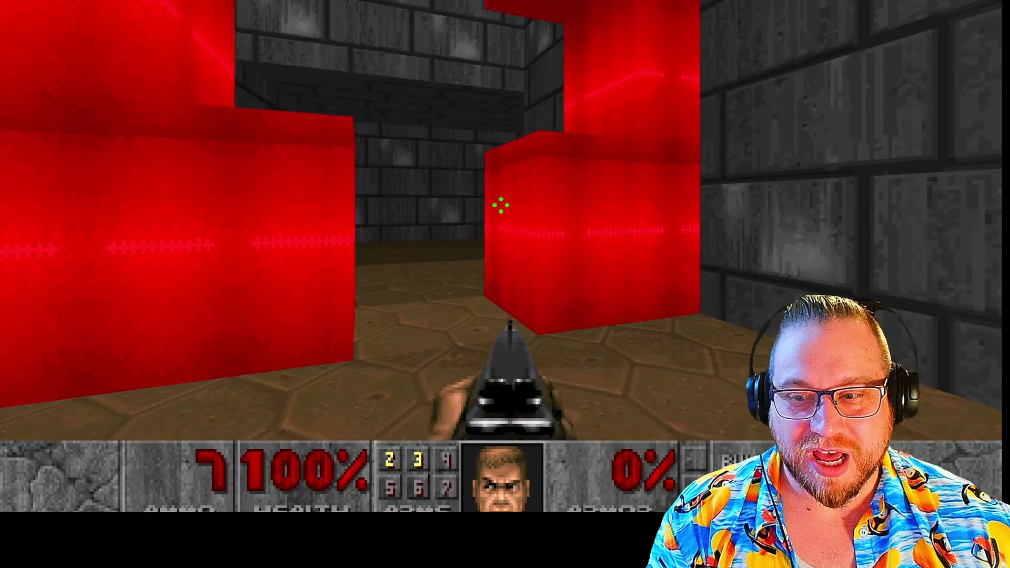
Step: Explore past the red block and rock opening, then shoot the demon after teleporting
key(w)
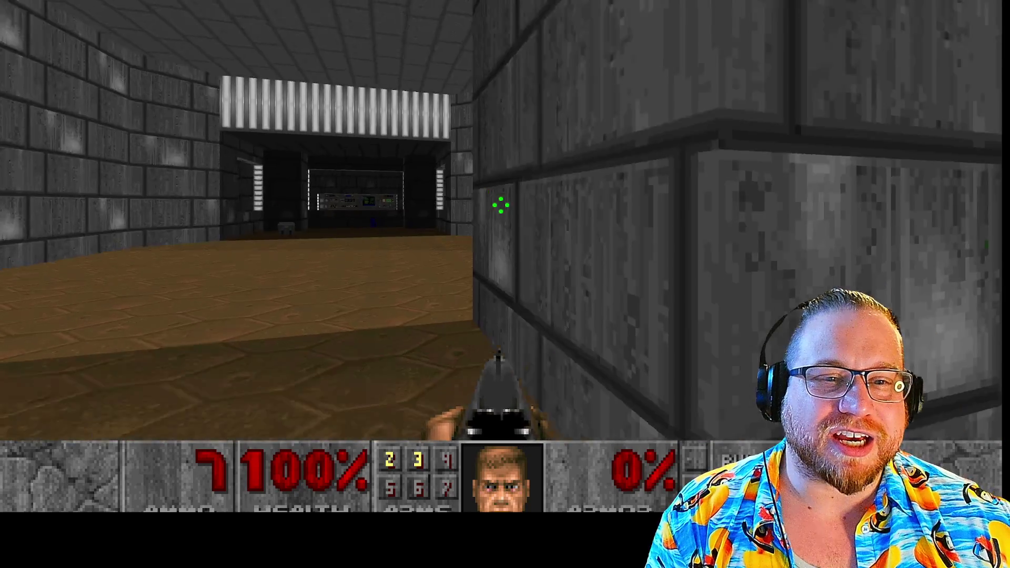
key(d)
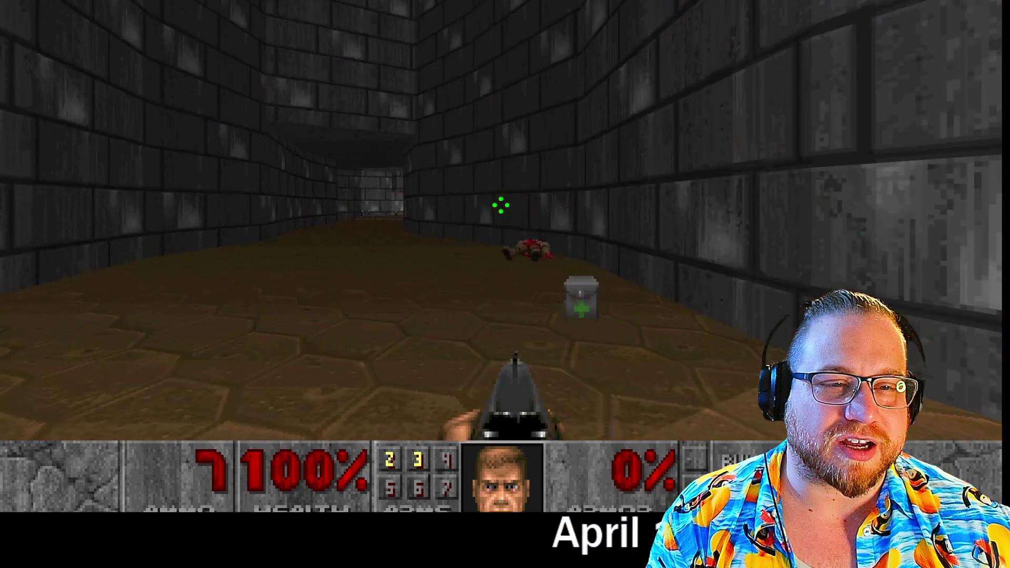
key(w)
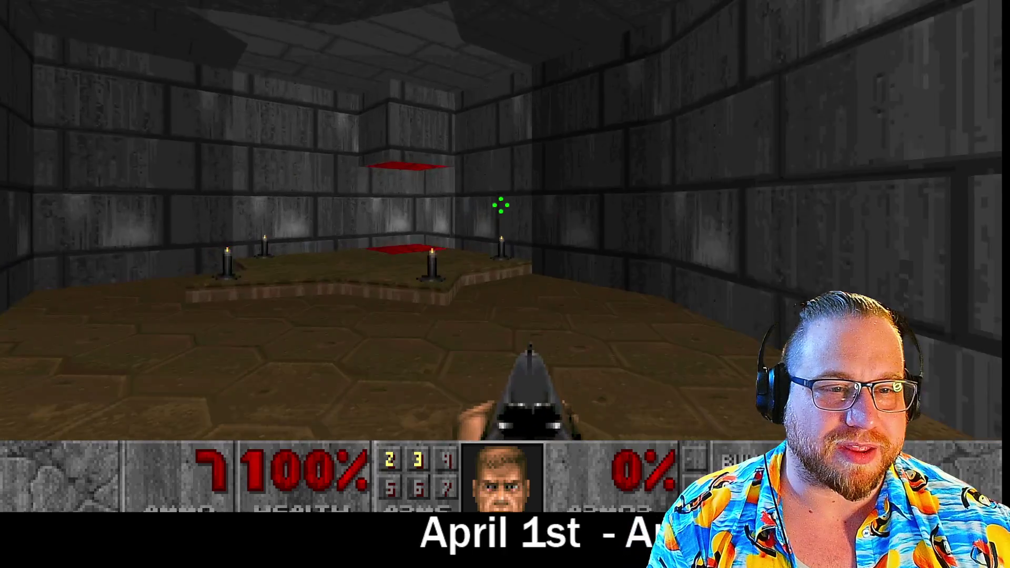
key(w)
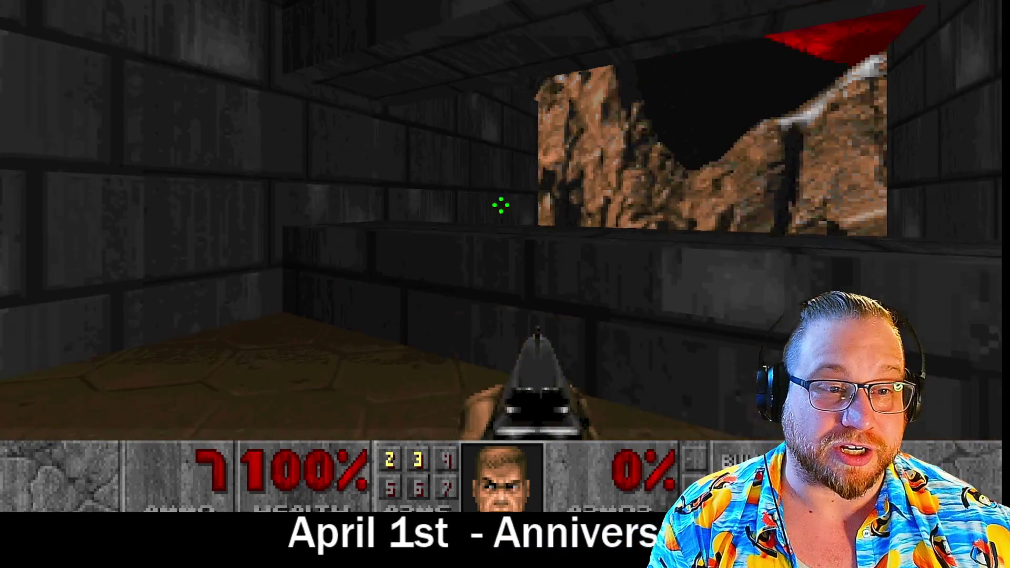
key(w)
key(ctrl)
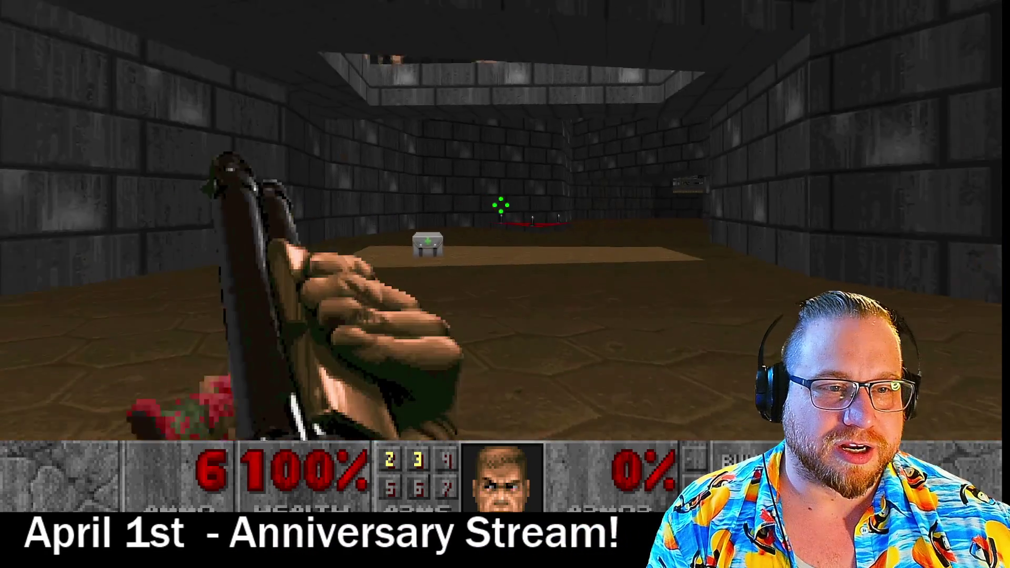
Step: Kill the zombie and imp, collecting the shotgun, shells and armor
key(w)
key(Right)
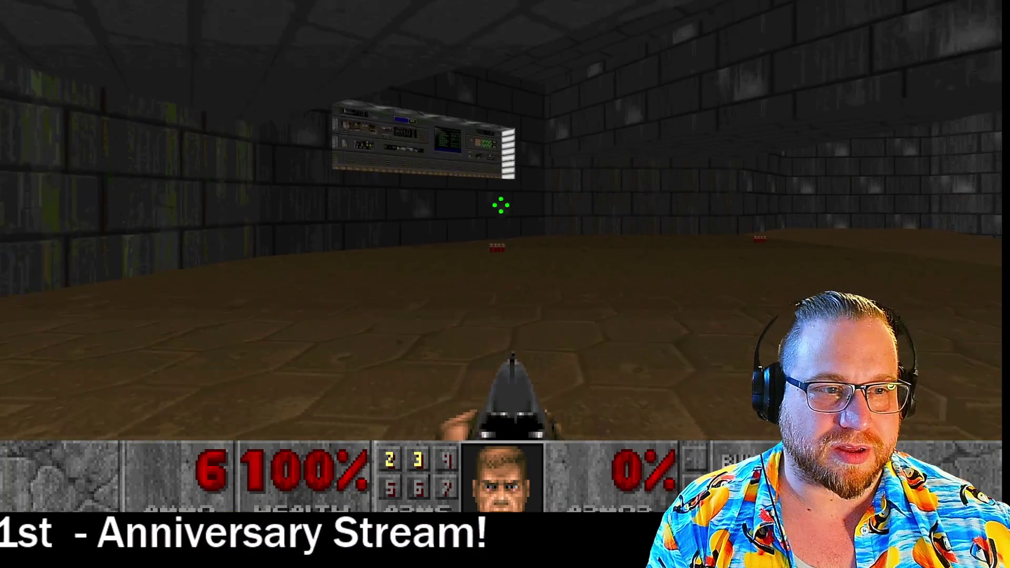
key(ctrl)
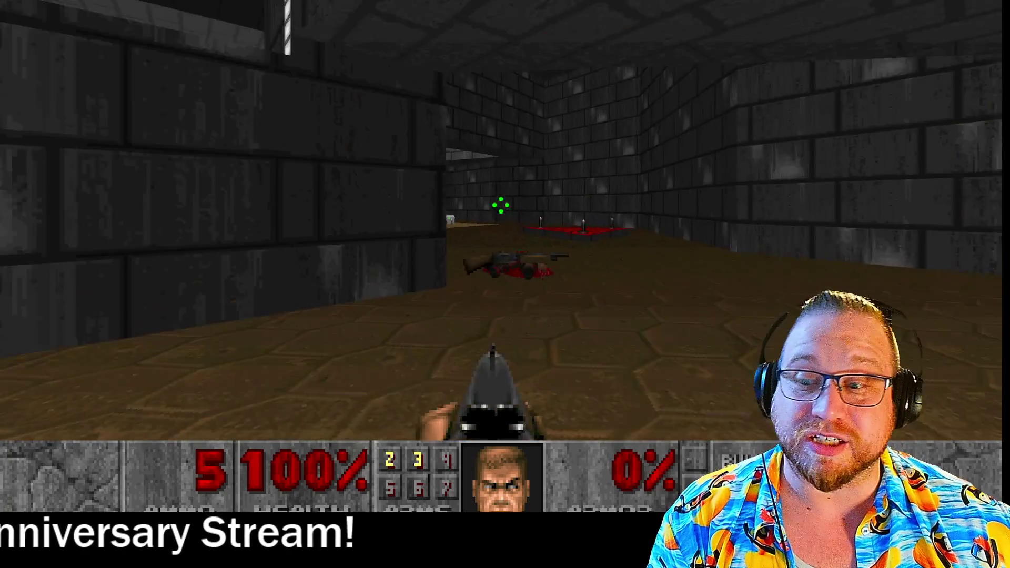
key(w)
key(Right)
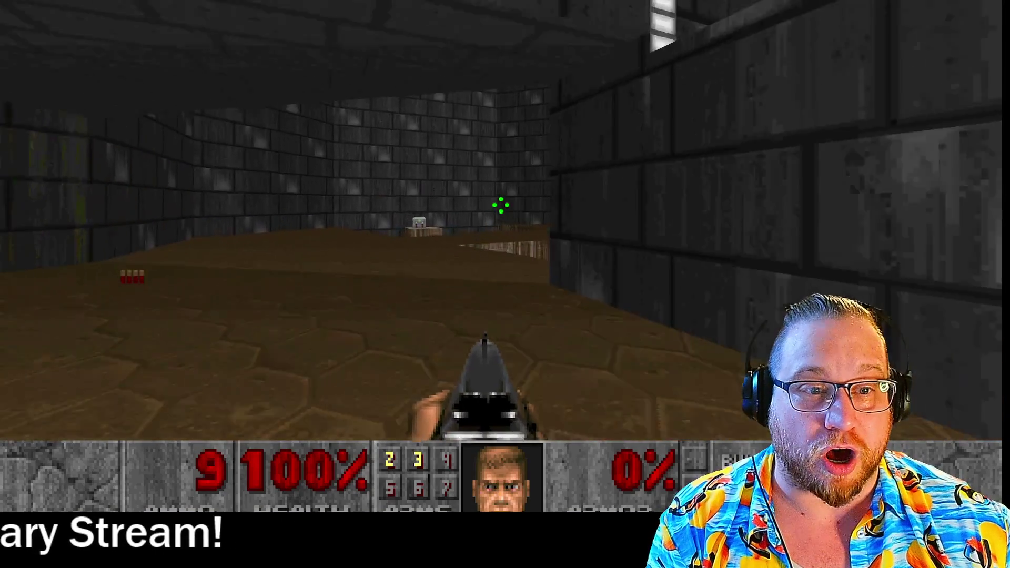
key(w)
key(Right)
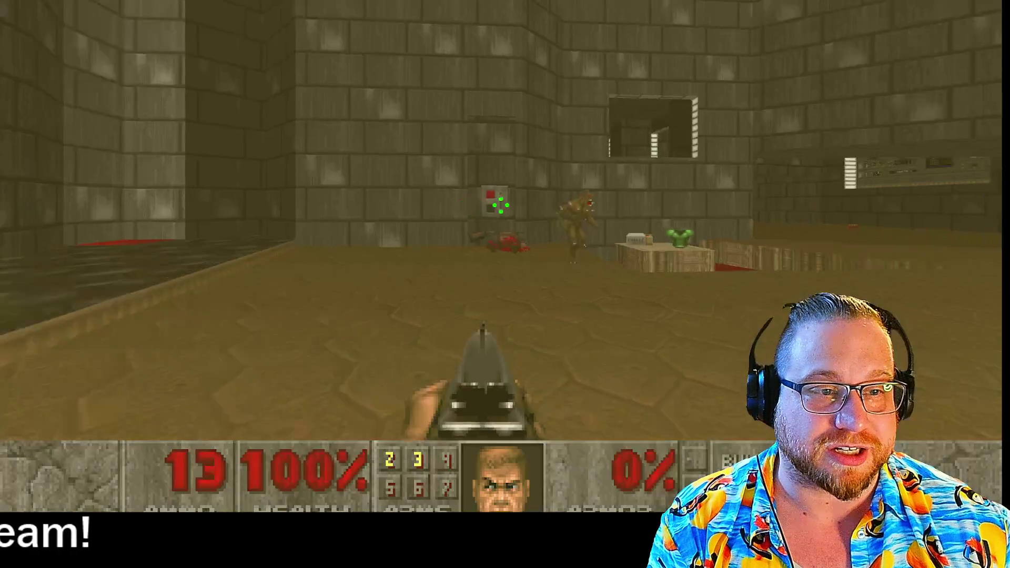
key(ctrl)
key(w)
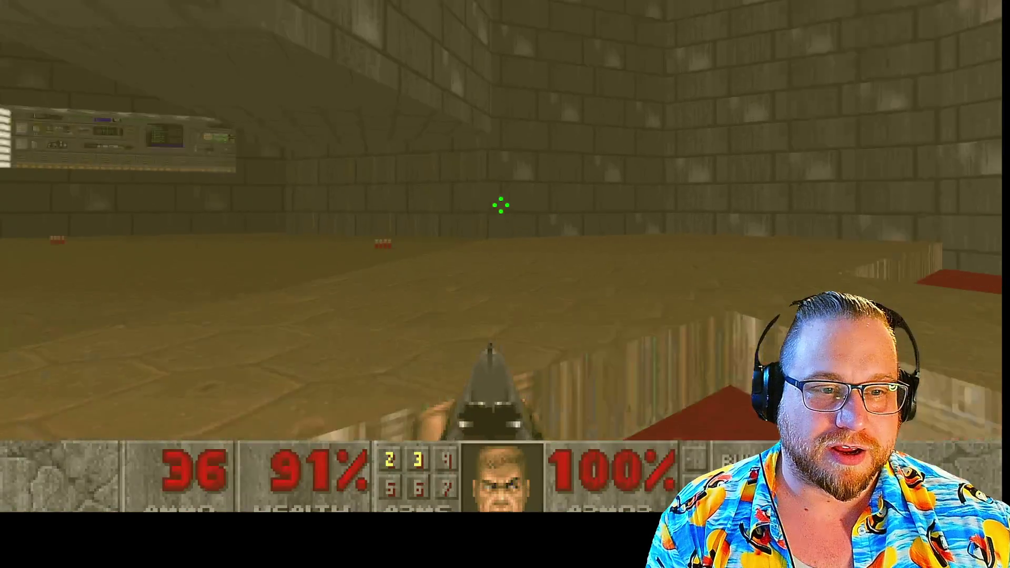
key(Right)
Step: Approach the wall switch panel, then back away and look over the room
key(w)
key(Left)
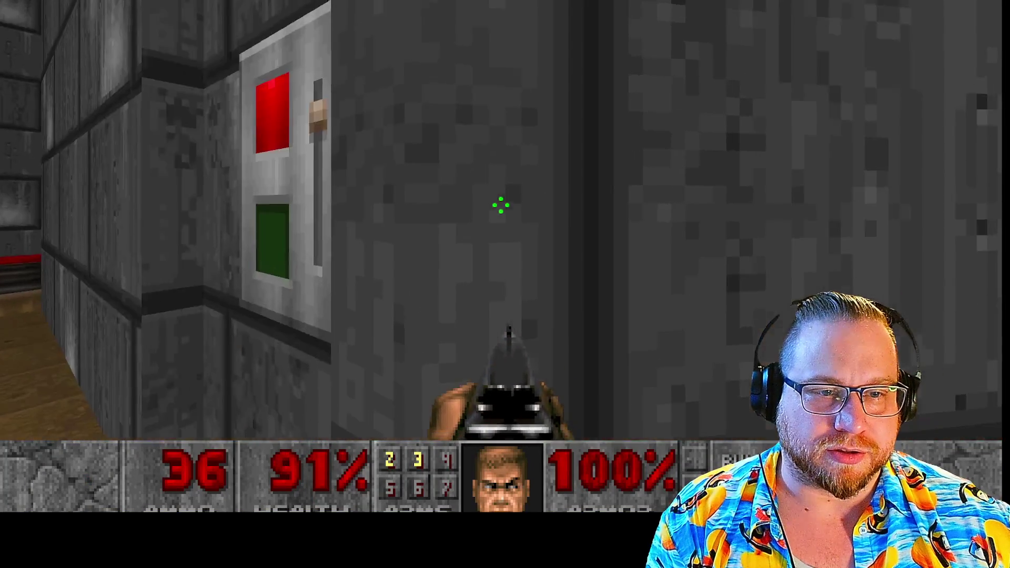
key(s)
key(Left)
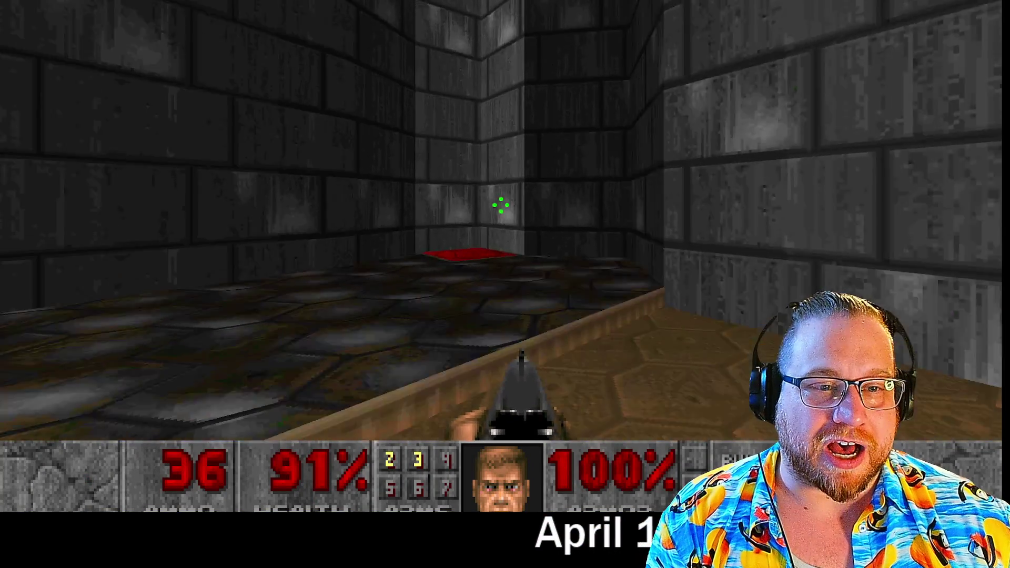
key(Right)
key(Left)
key(w)
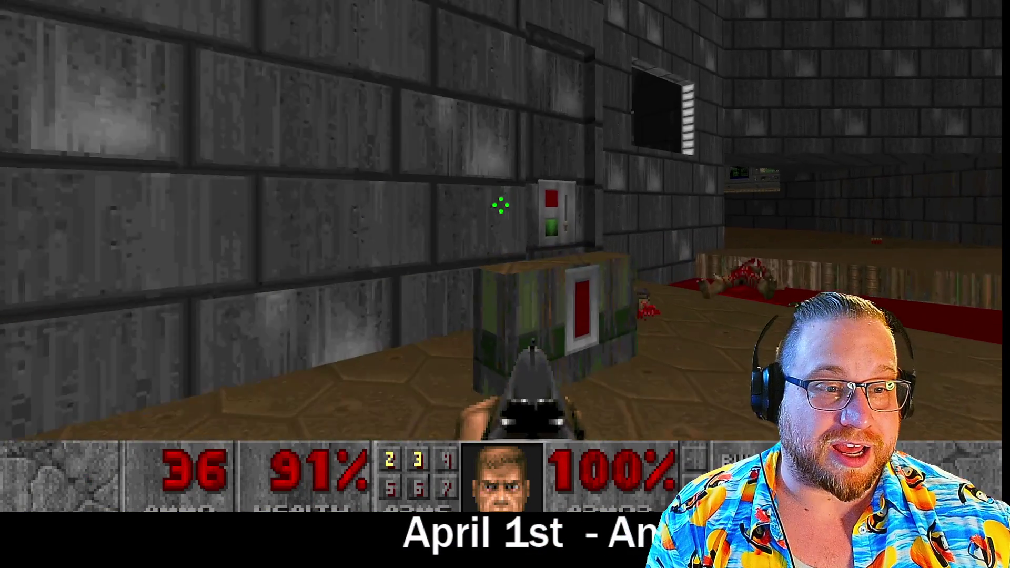
key(s)
key(Left)
key(Right)
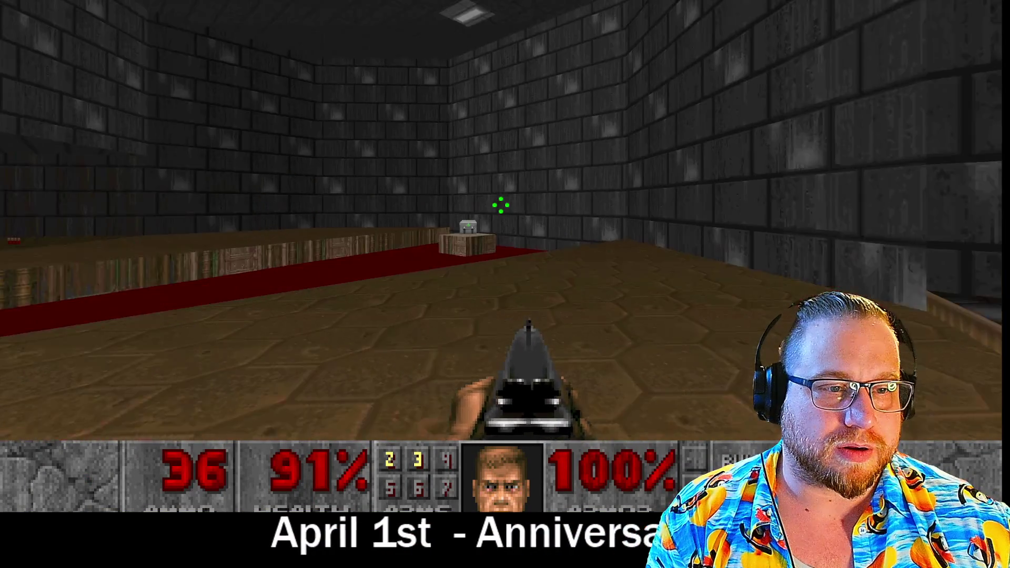
key(Left)
Step: Step onto the red teleporter pad and walk up to the skull switch
key(Right)
key(w)
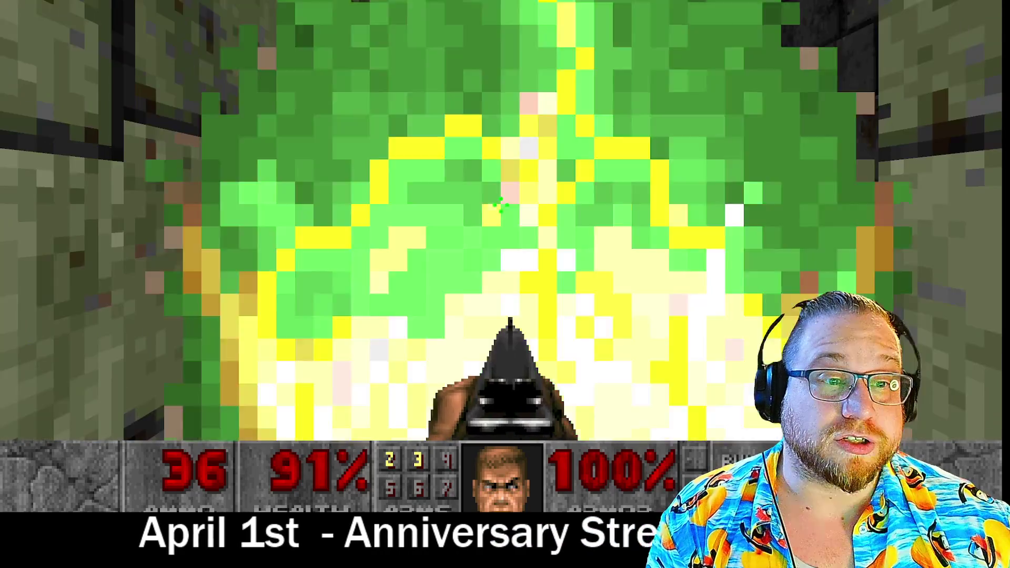
key(Right)
key(w)
key(Left)
key(s)
key(Left)
key(w)
Step: Head into the enemy corridor, grab the ammo and turn toward the green brick corner
key(Right)
key(w)
key(Left)
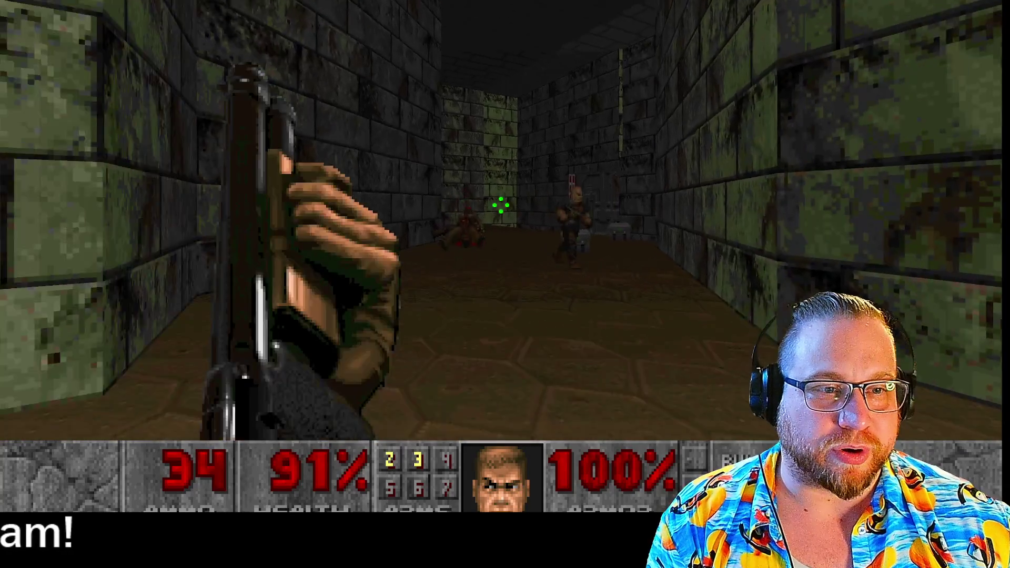
key(w)
key(Left)
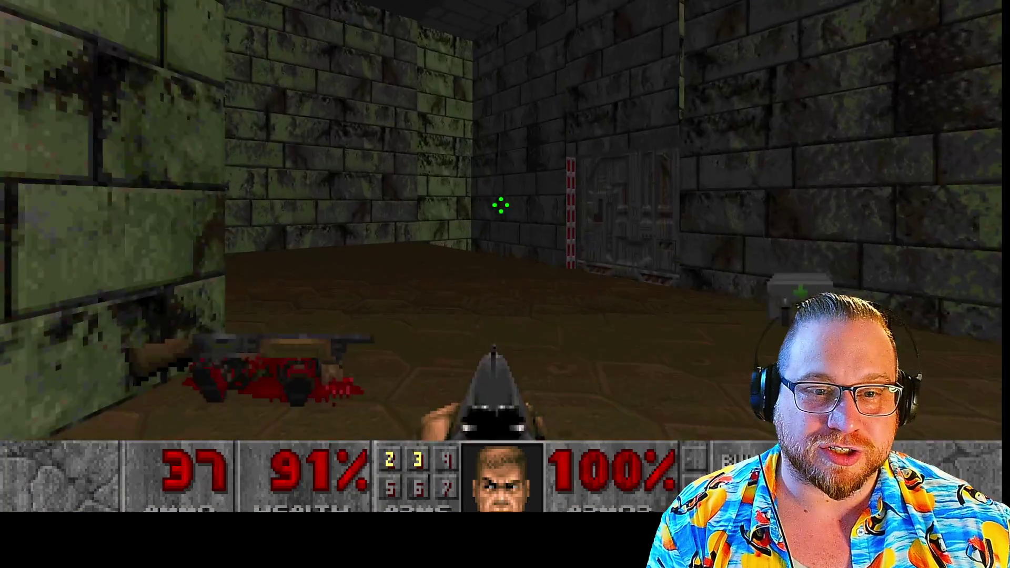
key(Left)
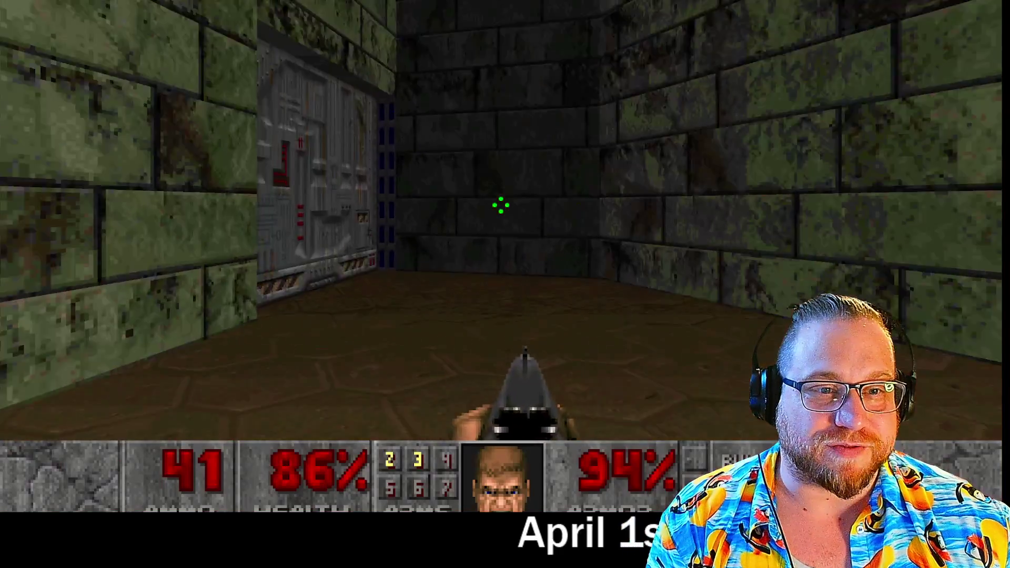
key(Left)
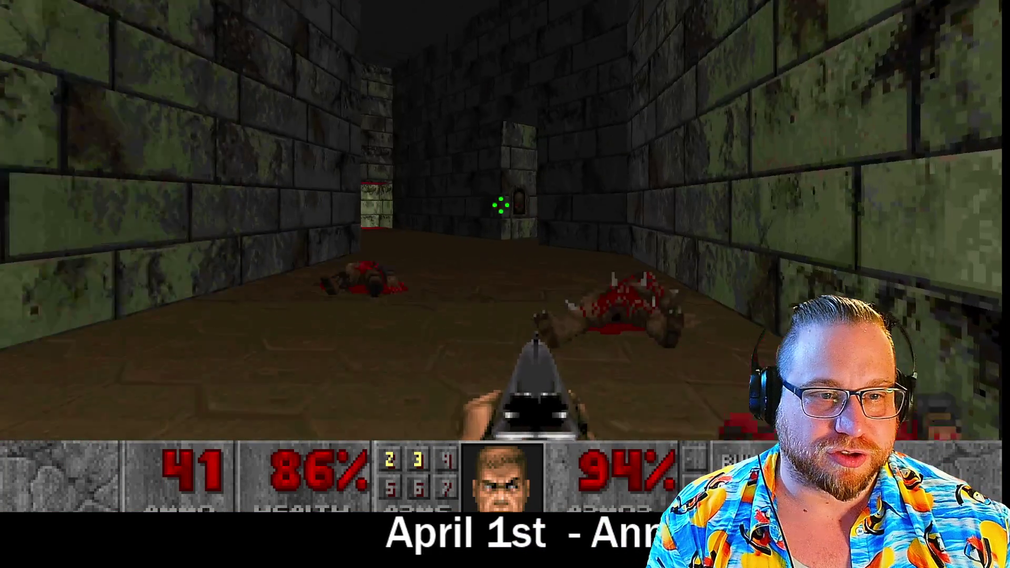
Step: Rush past the skull switch into the alcove and step onto the red teleporter pad
key(w)
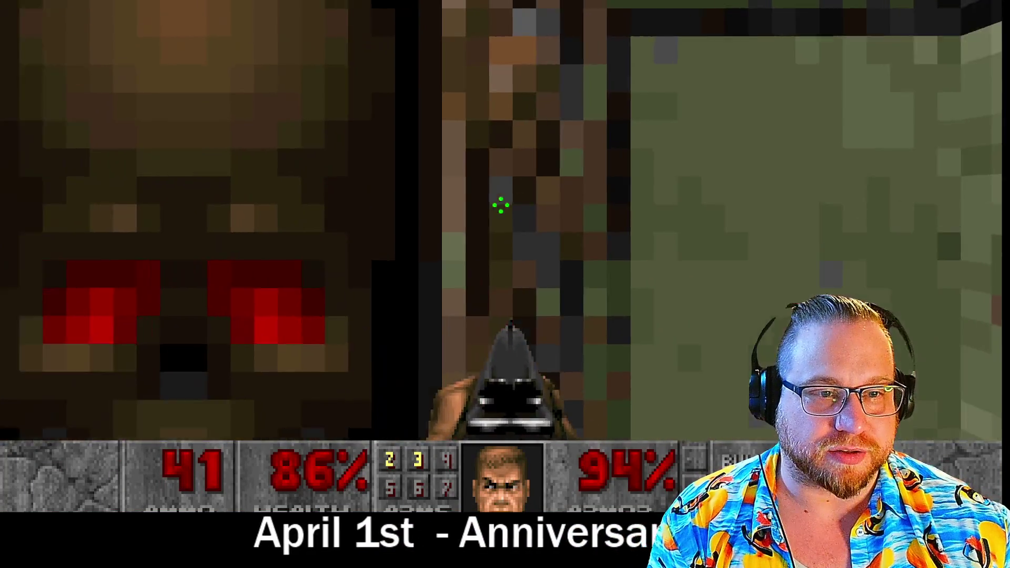
key(Right)
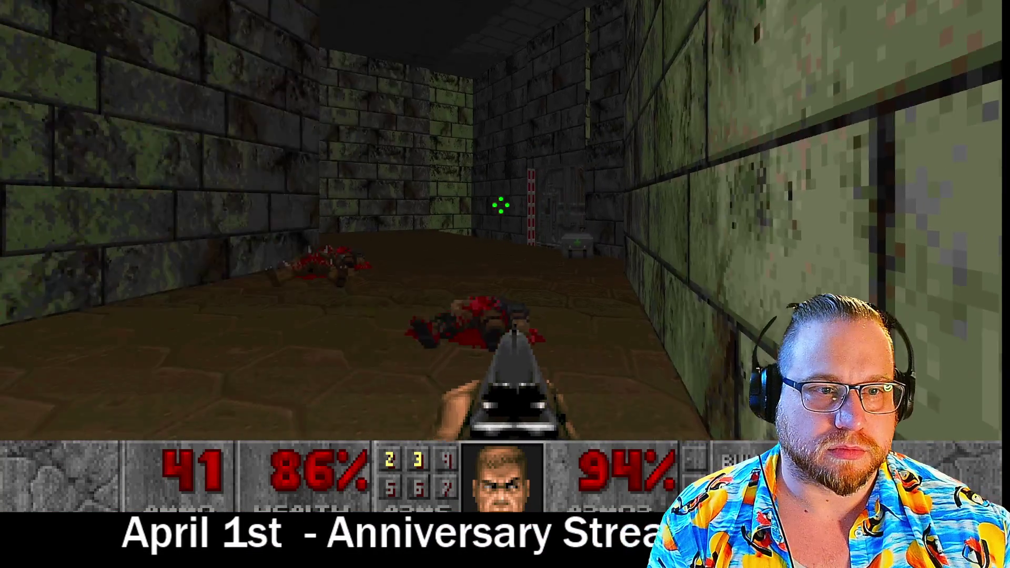
key(Left)
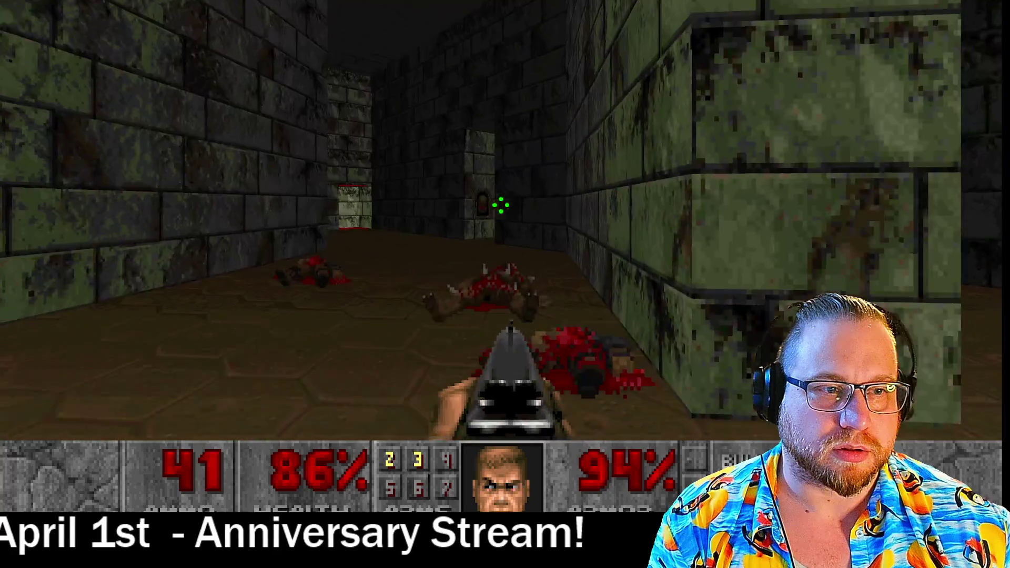
key(w)
key(Left)
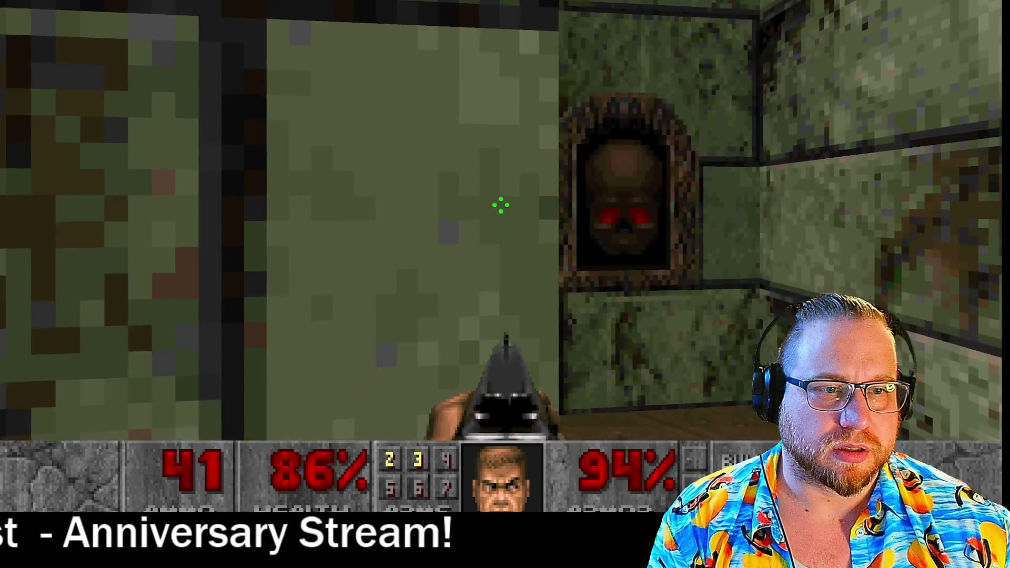
key(w)
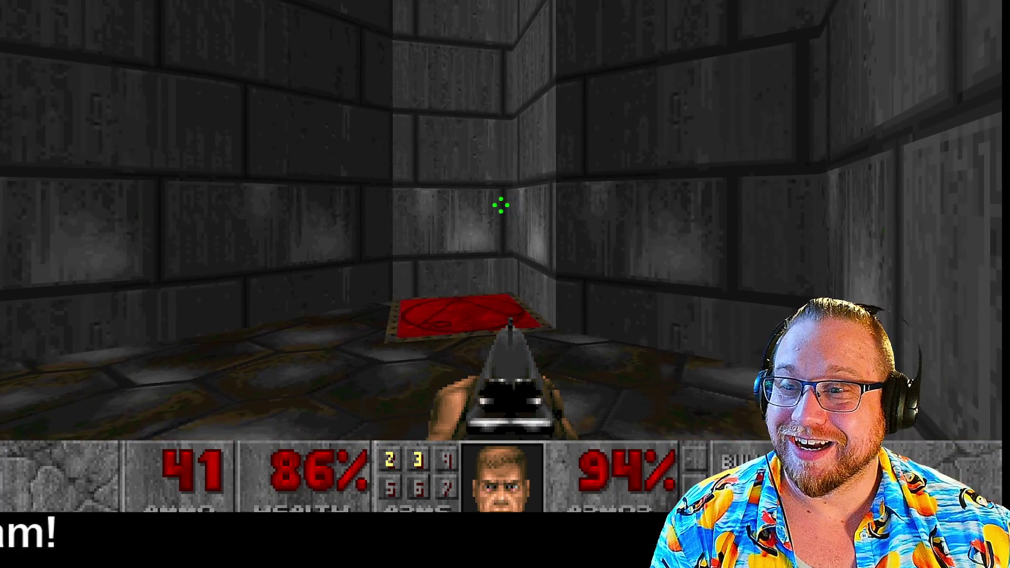
key(w)
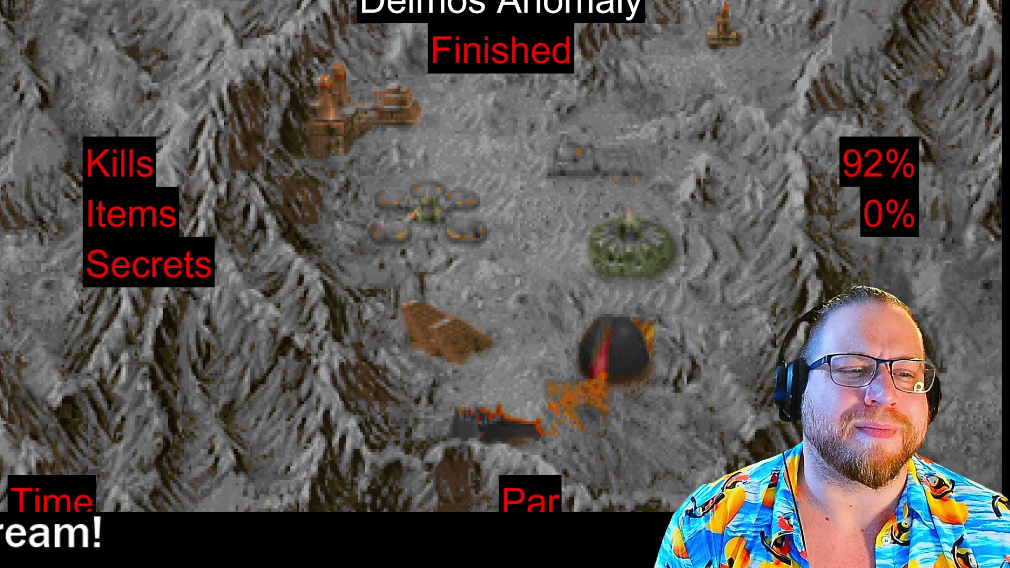
Step: Skip the level tally, end the game and quit DOOM to the desktop
key(space)
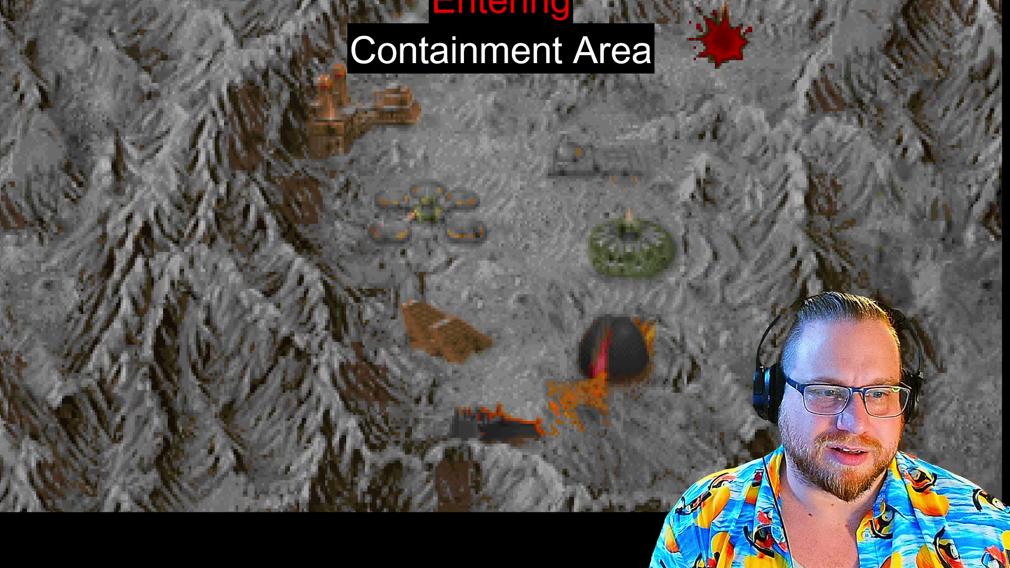
key(space)
key(Escape)
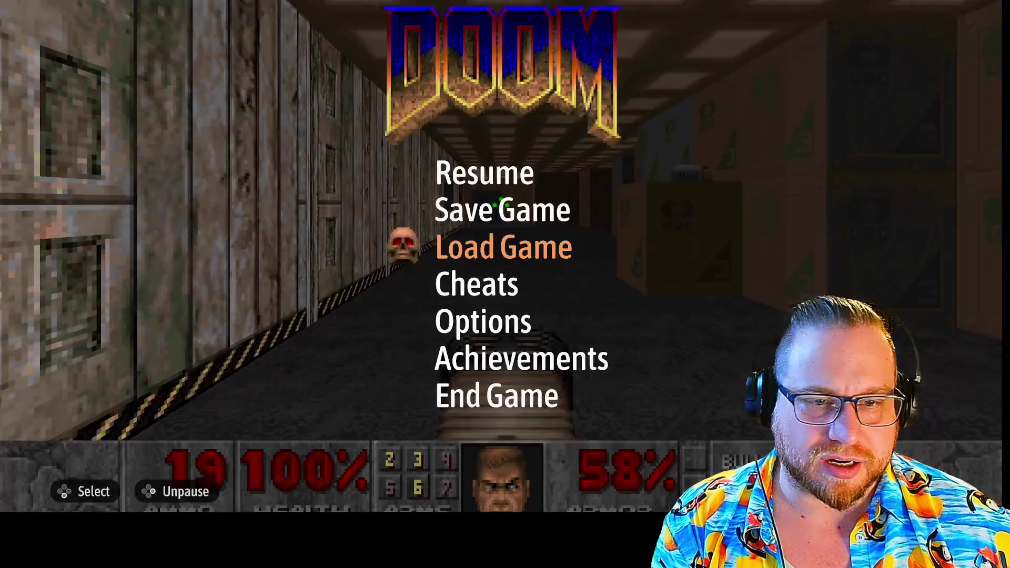
click(514, 400)
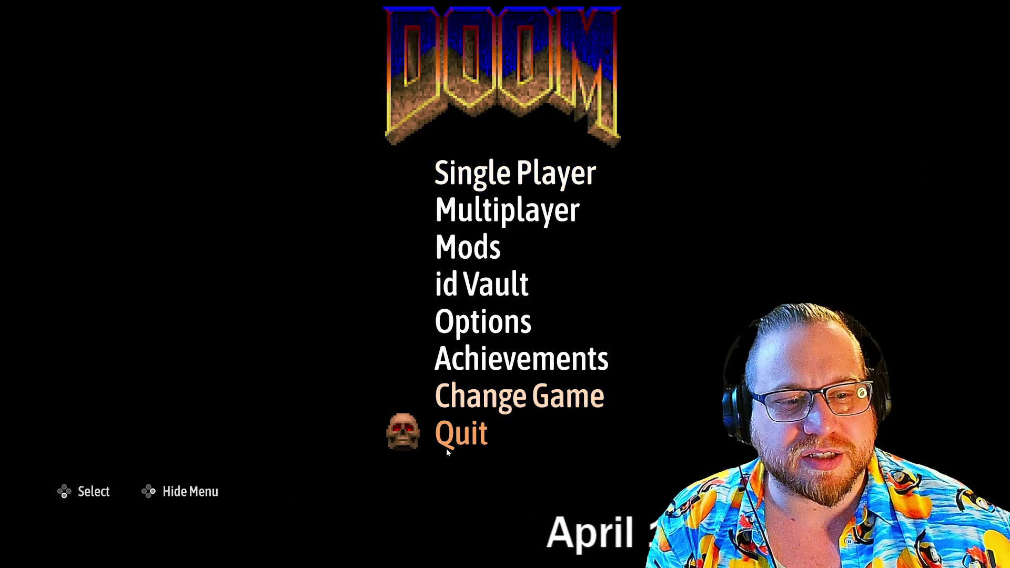
click(462, 443)
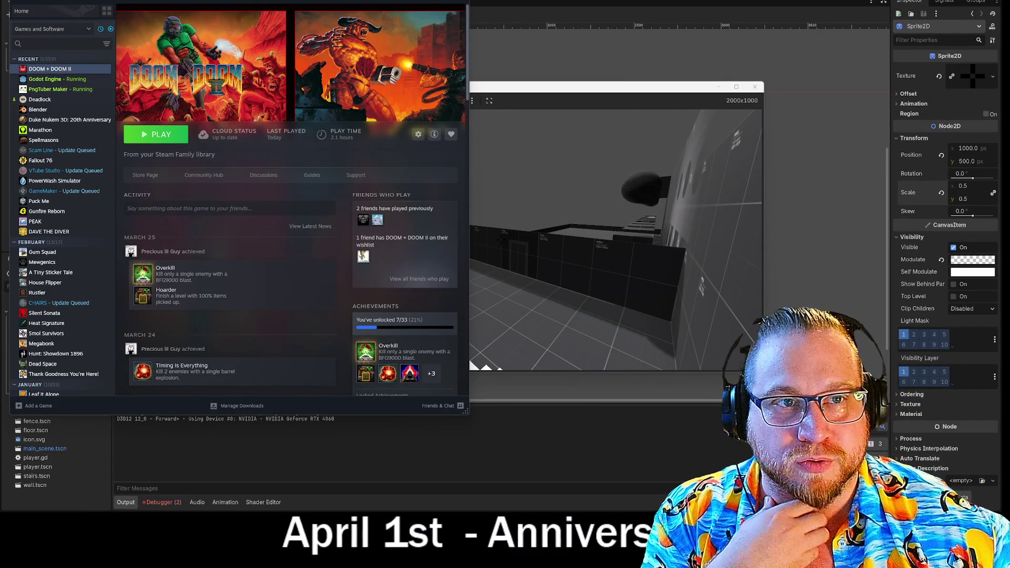
Step: Close the game window, stop the preview with F8 and return to the main_scene tab
key(alt+F4)
key(F8)
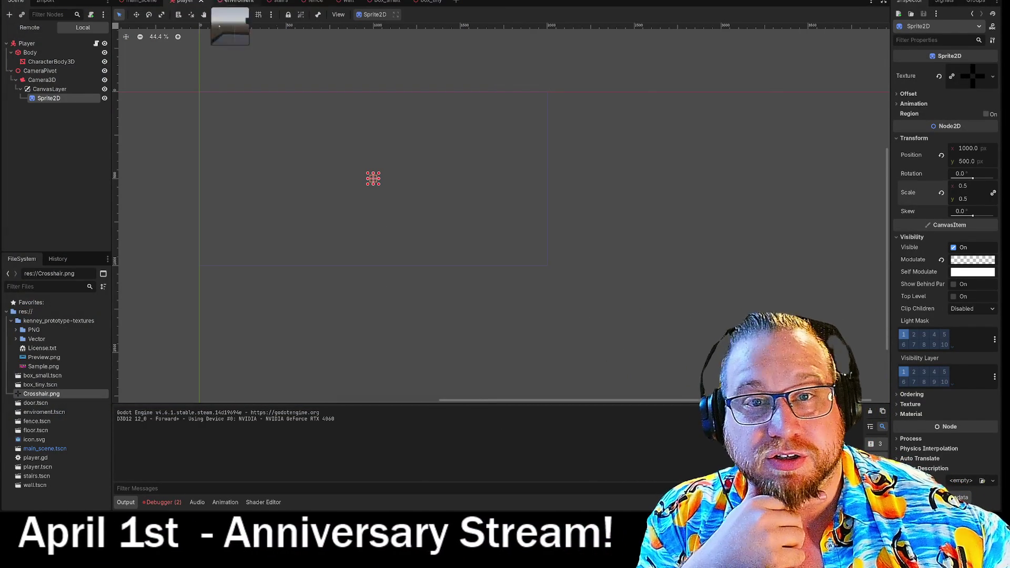
click(143, 1)
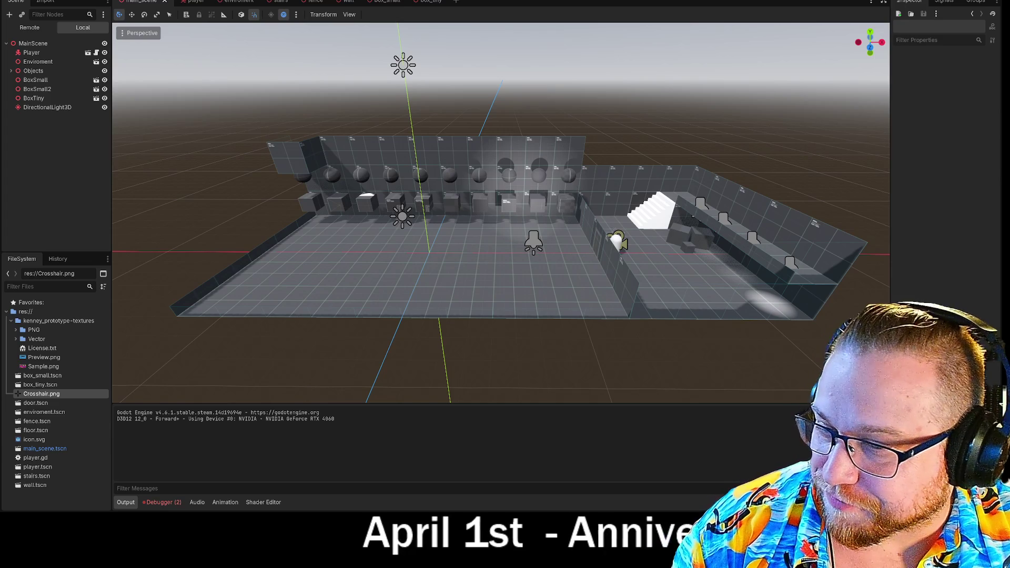
Step: Bring up the file browser over the editor, then switch away from it
key(alt+Tab)
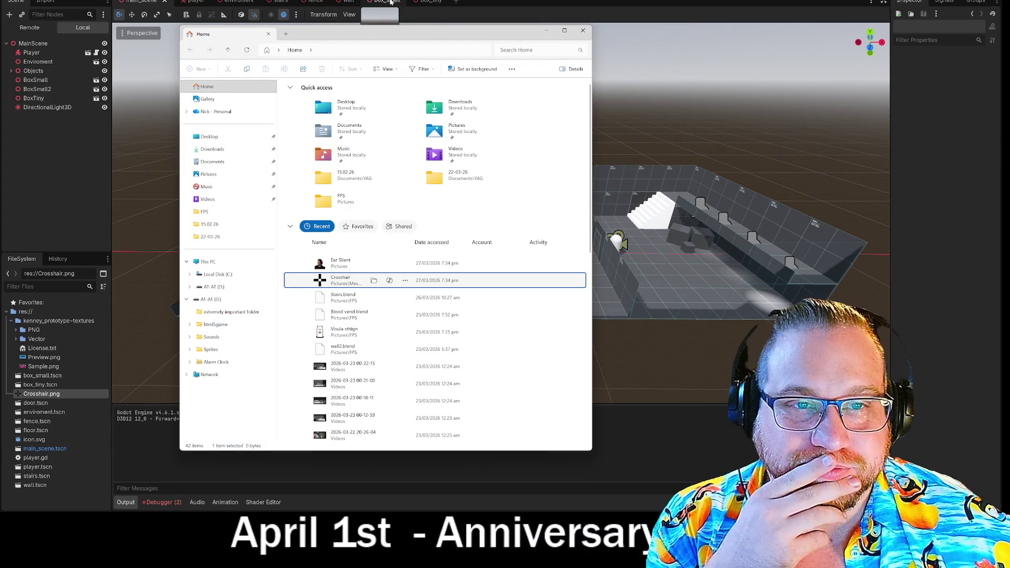
key(alt+Tab)
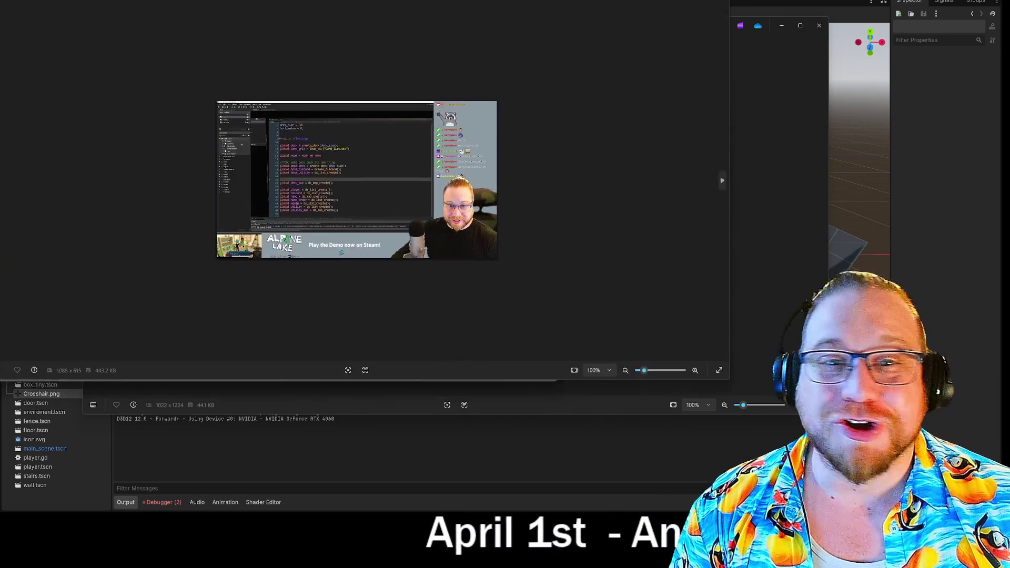
Step: Zoom into the screenshot to read the code, then close both screenshot viewers
scroll(417, 254, up, 5)
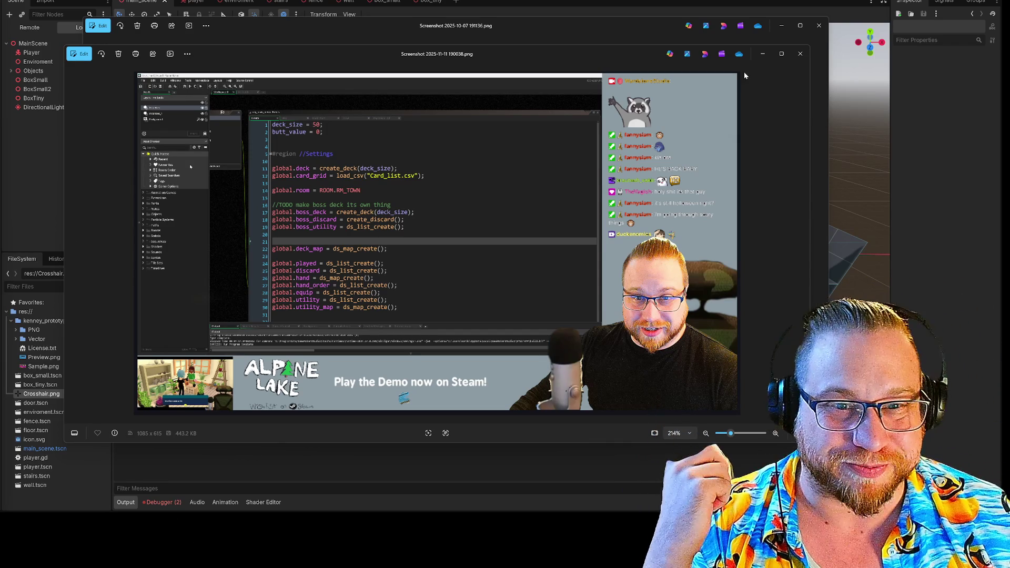
click(799, 54)
click(819, 25)
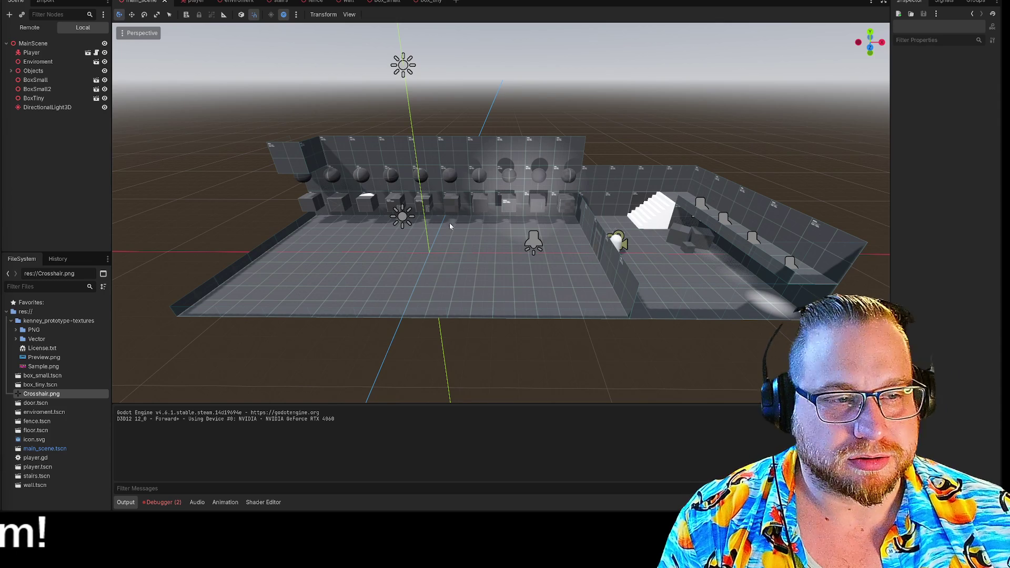
Step: Fly the viewport camera forward and turn right into the walled arena room
key(w)
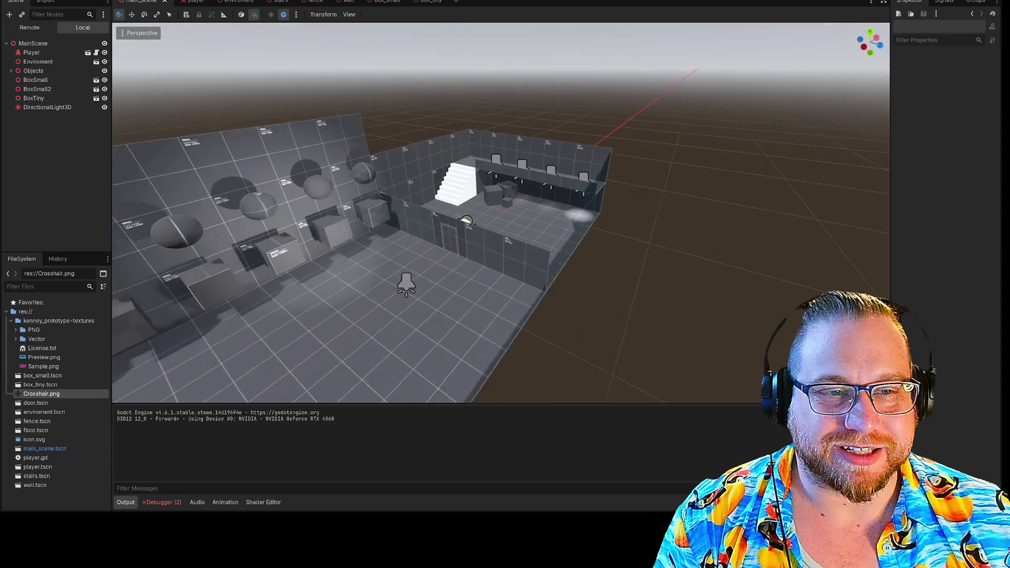
key(w)
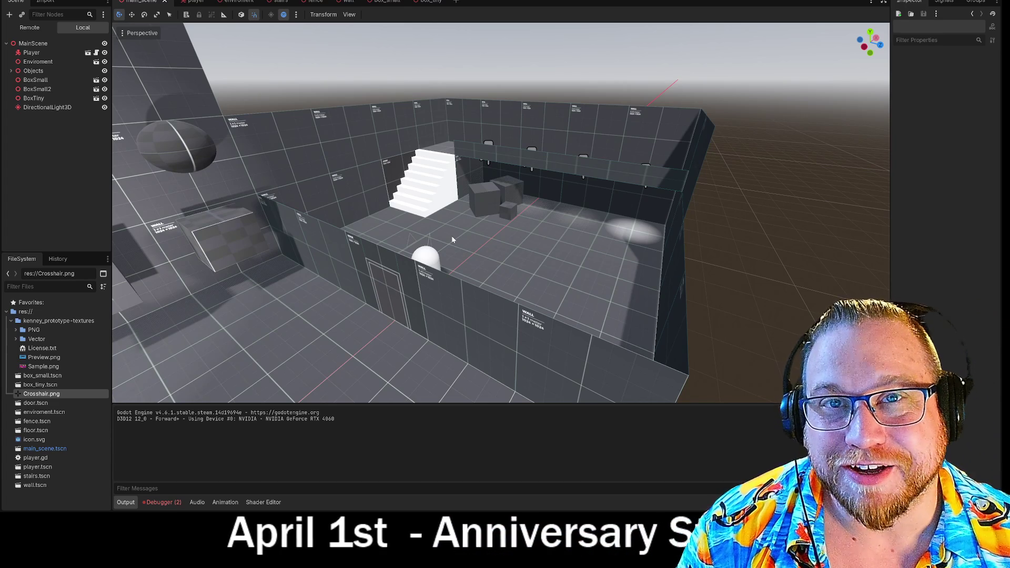
drag(560, 251, 561, 250)
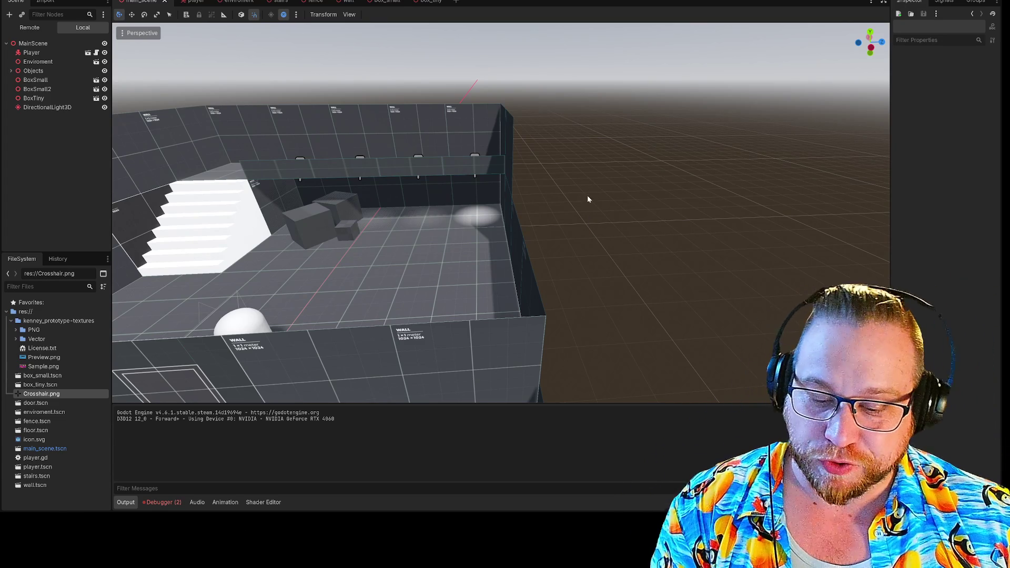
key(w)
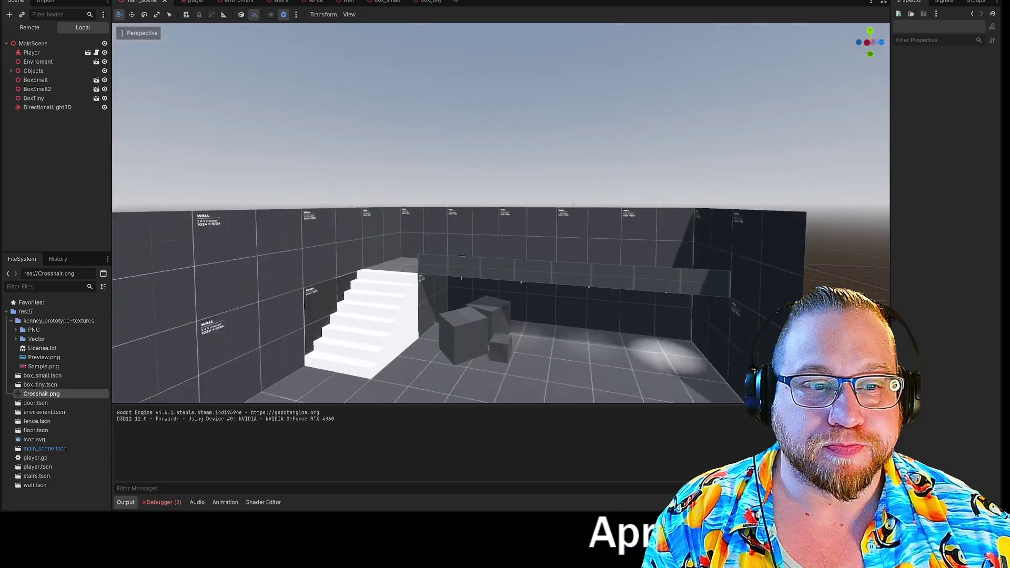
key(e)
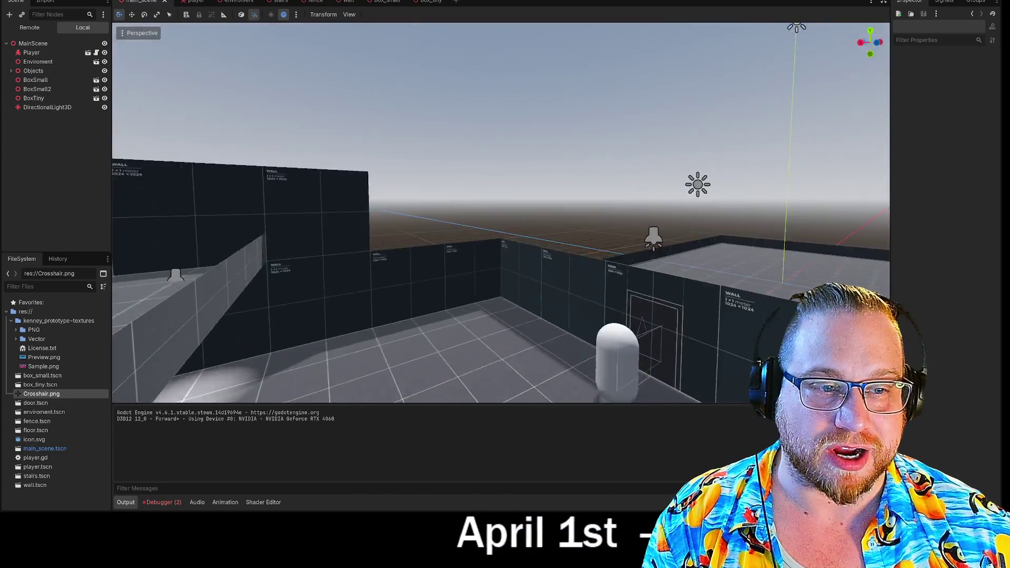
key(s)
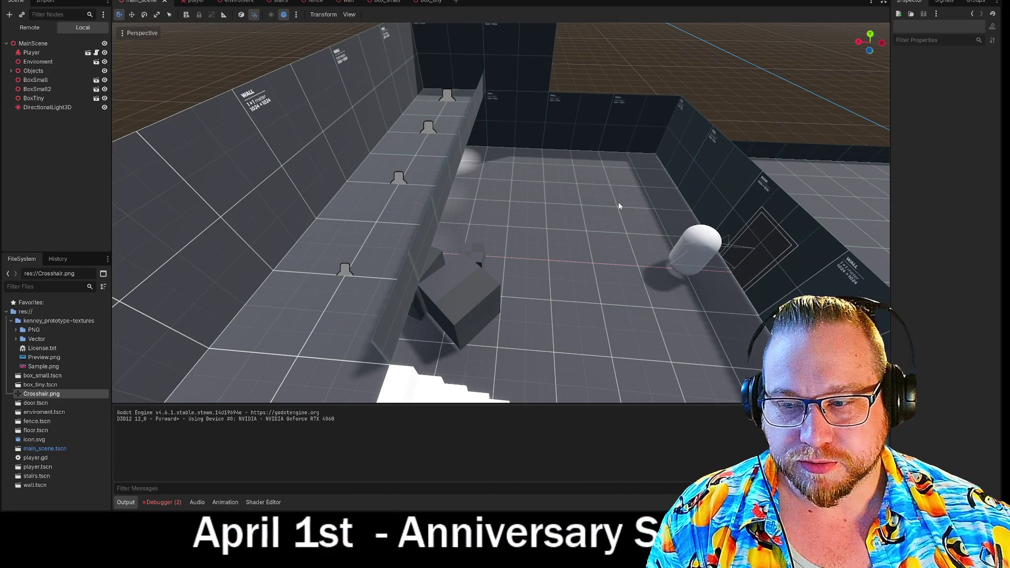
key(w)
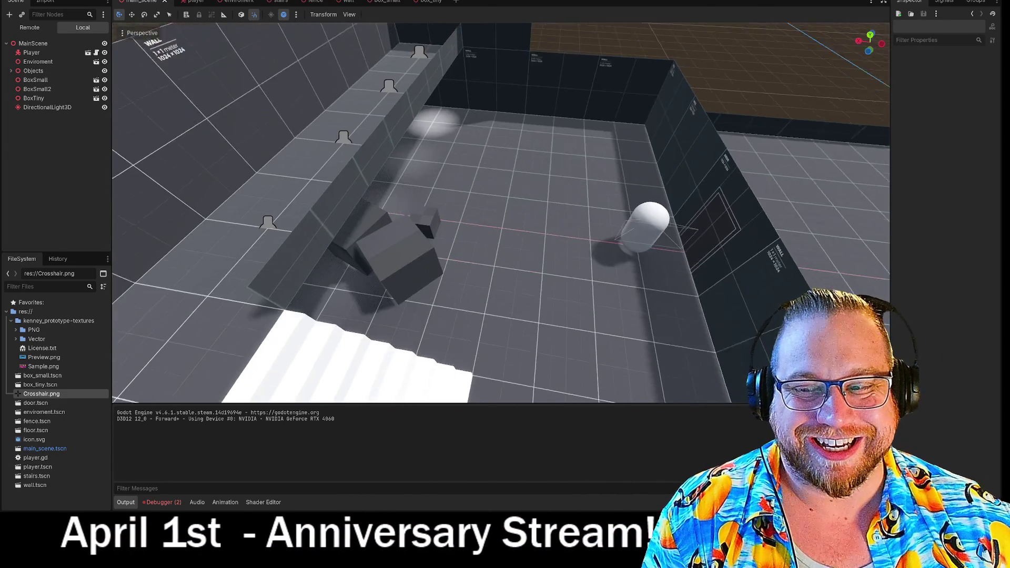
key(a)
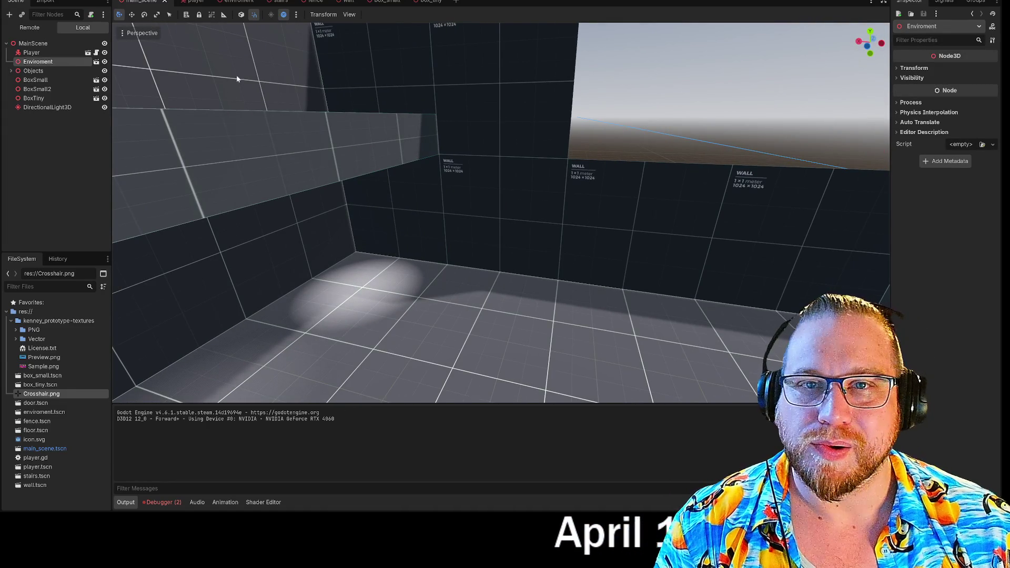
Step: Switch to the enviroment scene and turn the view level with its walls and ledge
click(238, 2)
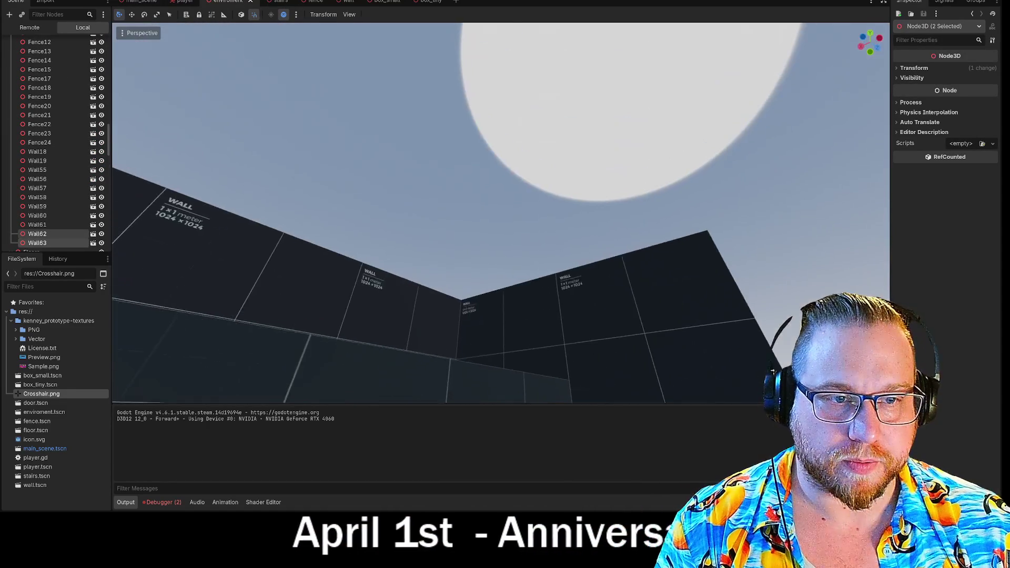
drag(483, 172, 482, 172)
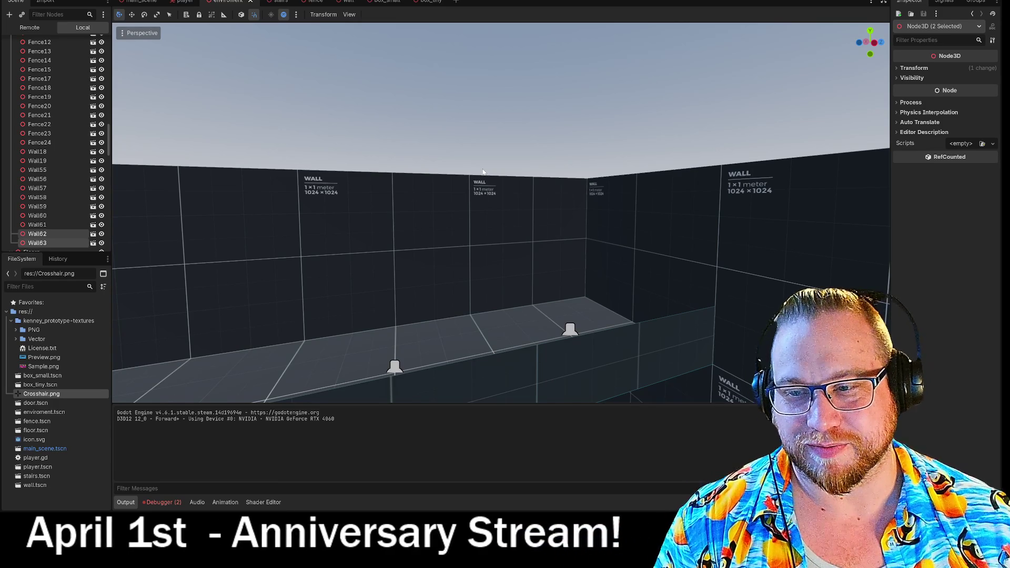
Step: Delete the wall piece Wall19 from the row of walls
drag(423, 173, 424, 174)
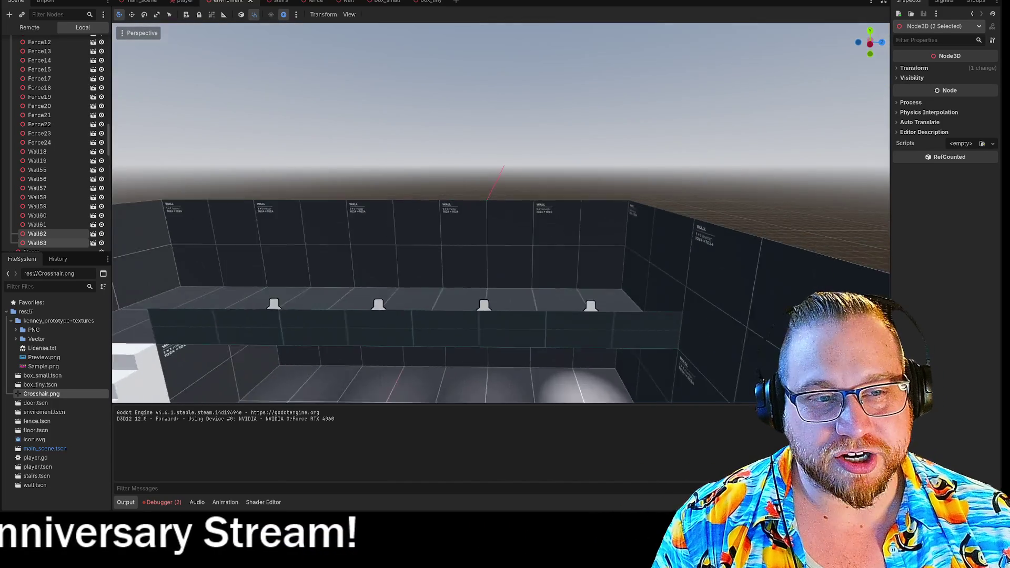
drag(518, 279, 518, 279)
click(515, 250)
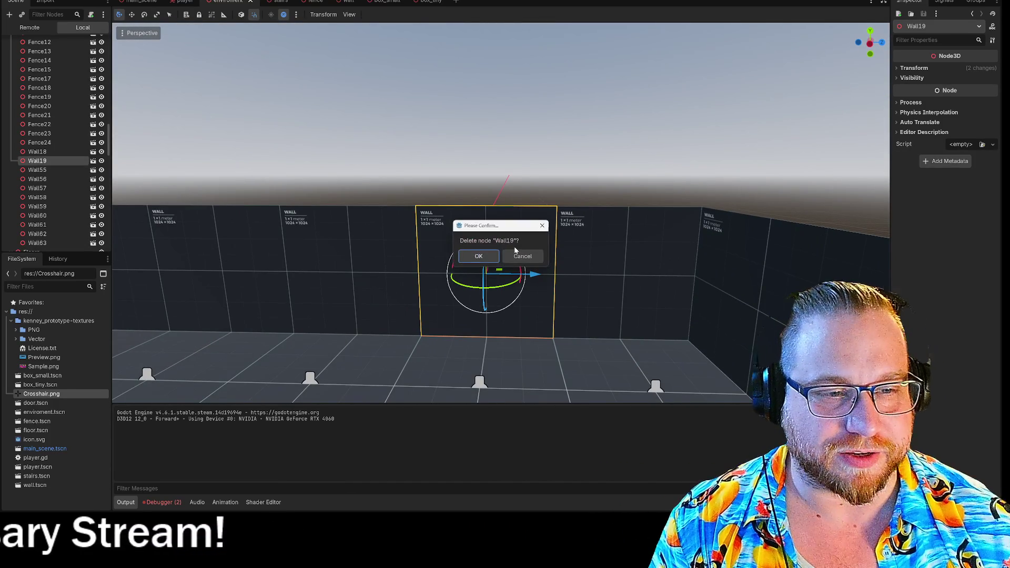
click(478, 256)
Step: Select floor tiles Floor13, Floor4 and two upper floor tiles
mouse_move(478, 256)
mouse_down()
mouse_move(501, 236)
mouse_move(517, 243)
mouse_up()
click(517, 243)
drag(497, 352, 496, 351)
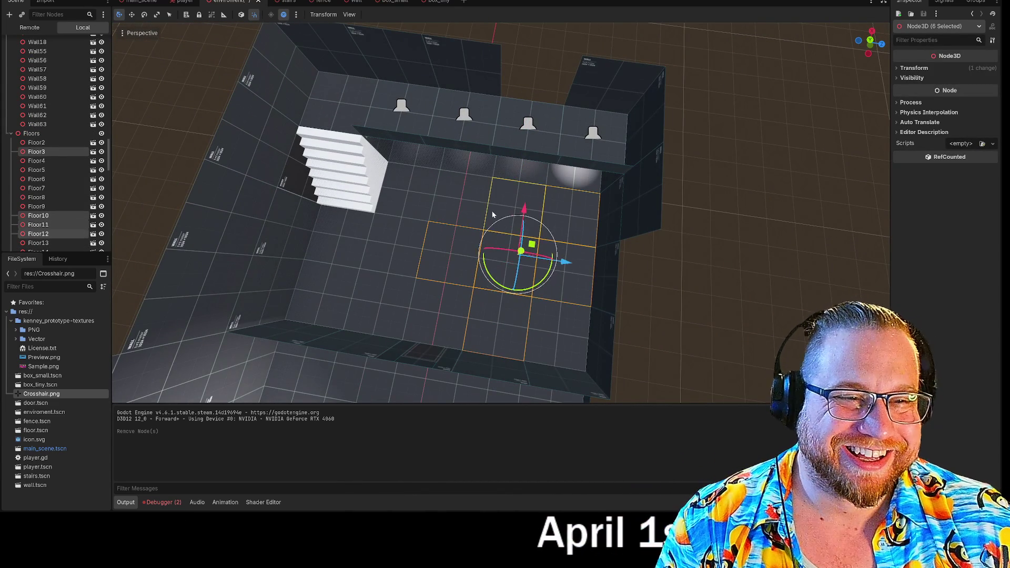
shift+click(477, 178)
shift+click(526, 158)
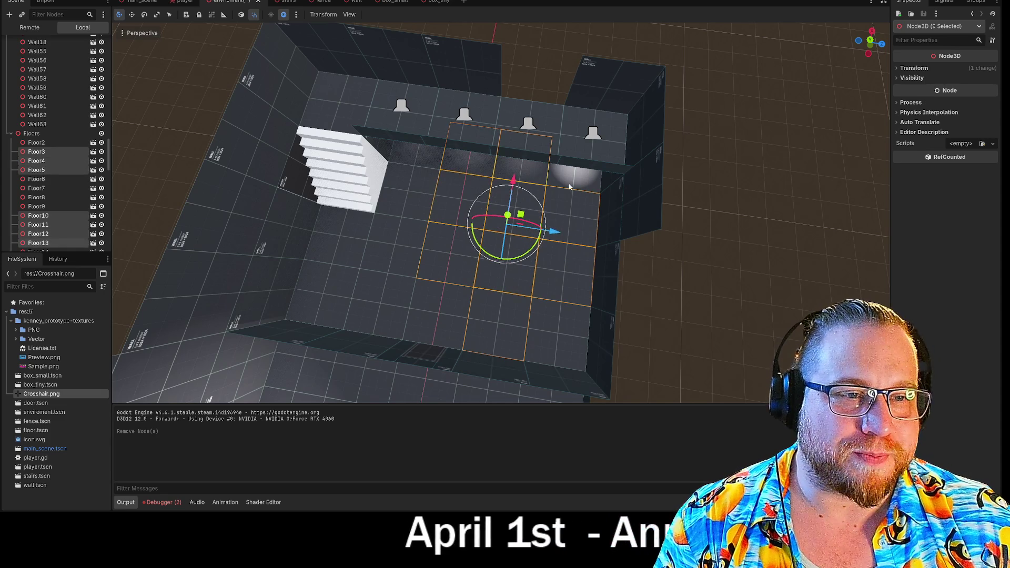
shift+click(562, 183)
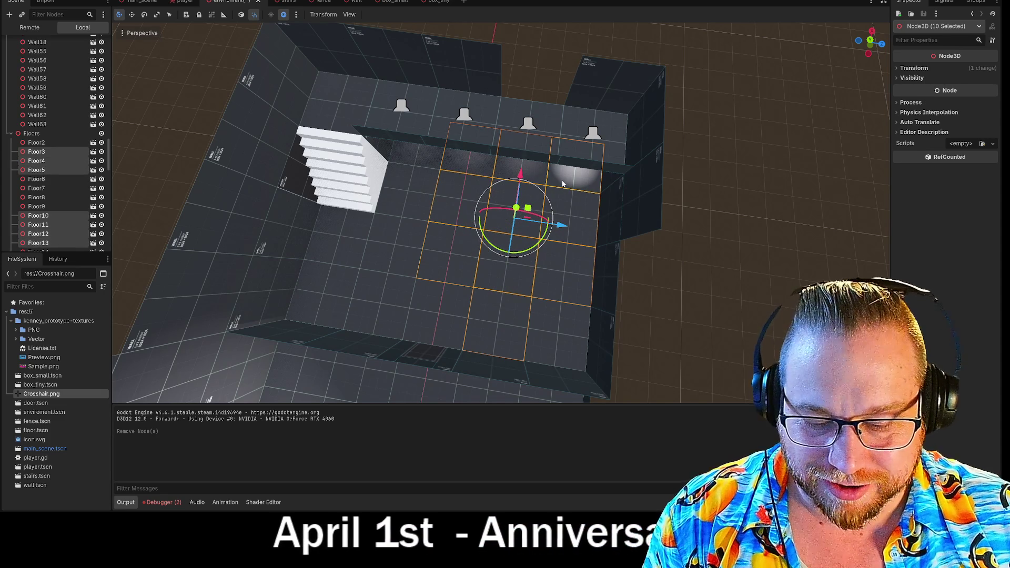
Step: Paste the copied tiles under Floors and move them up 3 units and 3 units along X
click(52, 134)
key(ctrl+v)
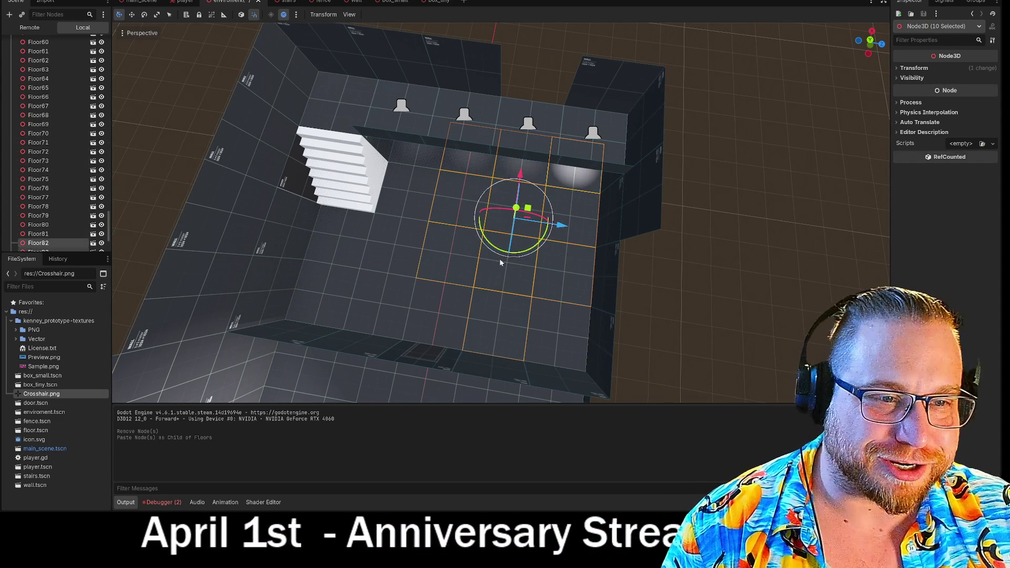
drag(515, 204, 544, 48)
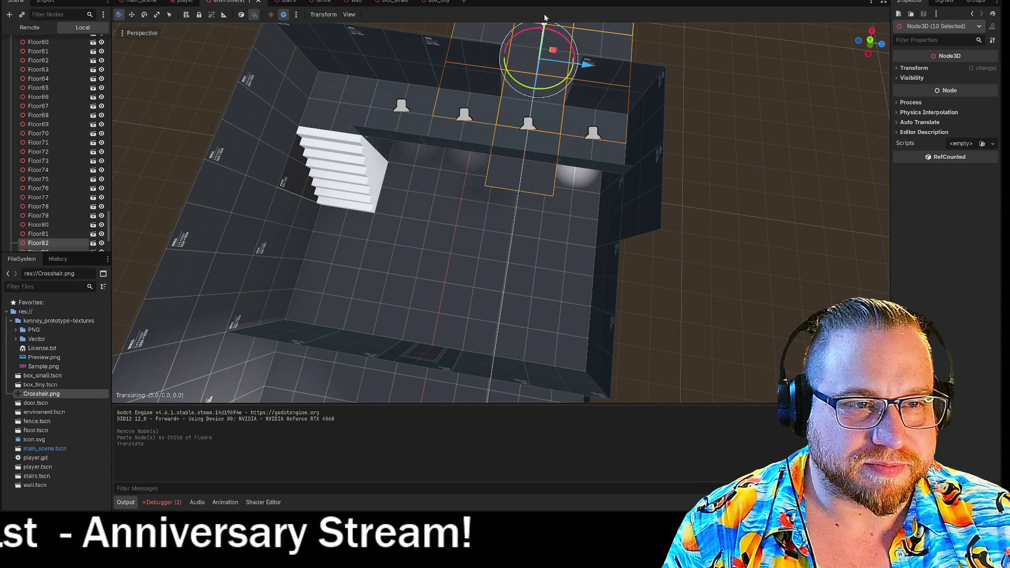
scroll(500, 211, down, 3)
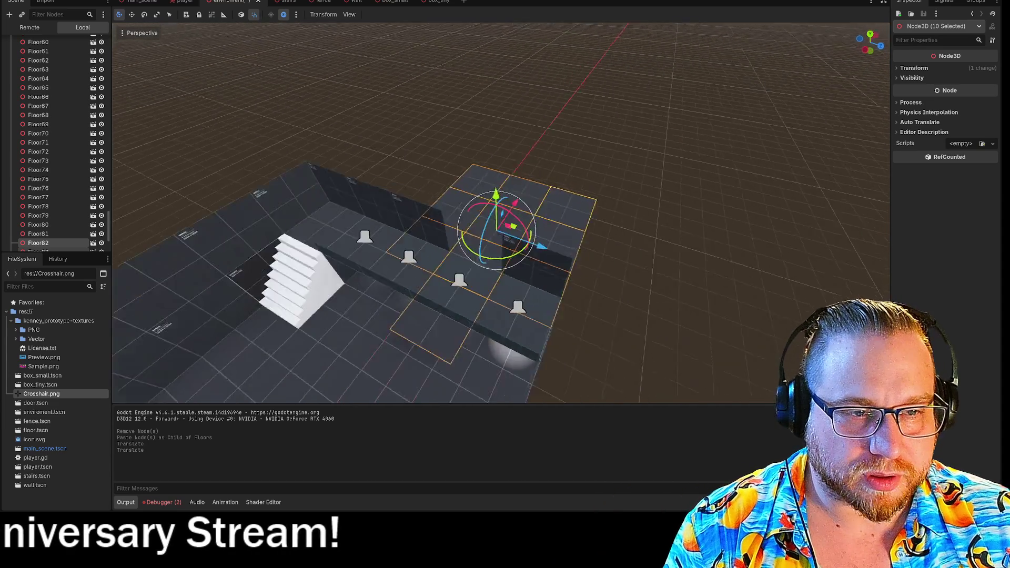
drag(570, 234, 634, 225)
scroll(633, 225, up, 3)
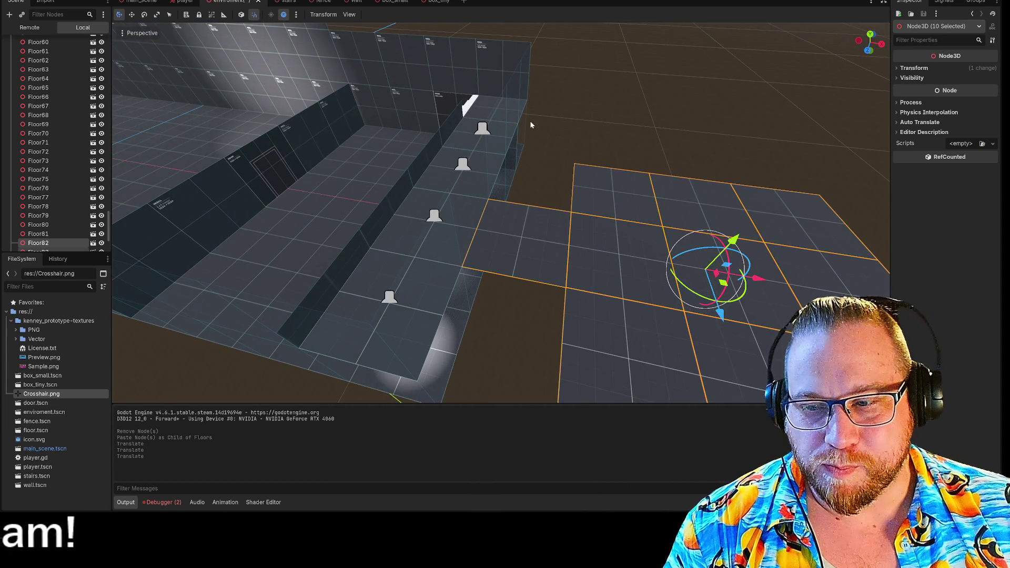
click(497, 166)
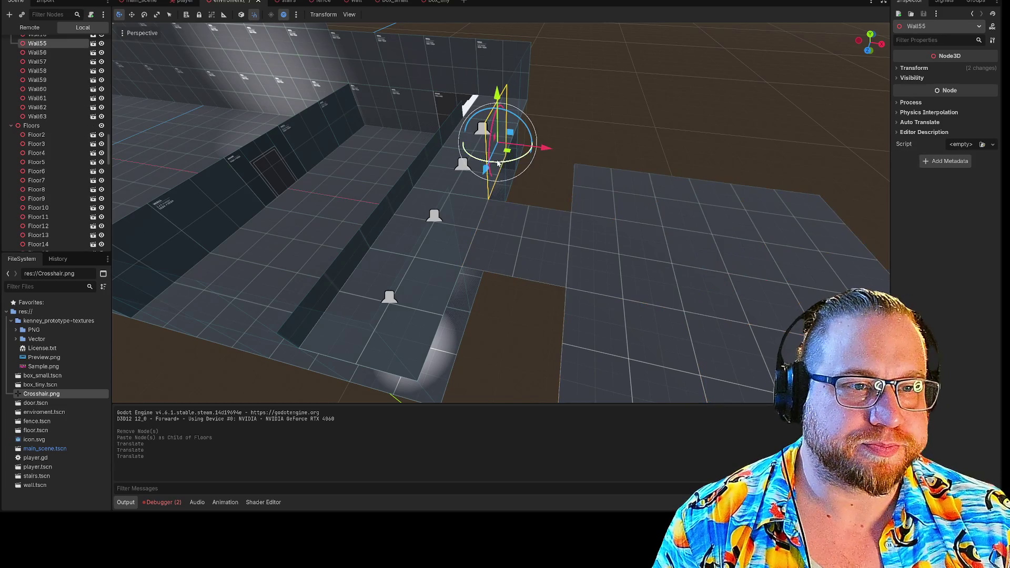
Step: Paste two copied walls under Walls and move them 5 units along X
shift+click(442, 251)
scroll(441, 251, up, 3)
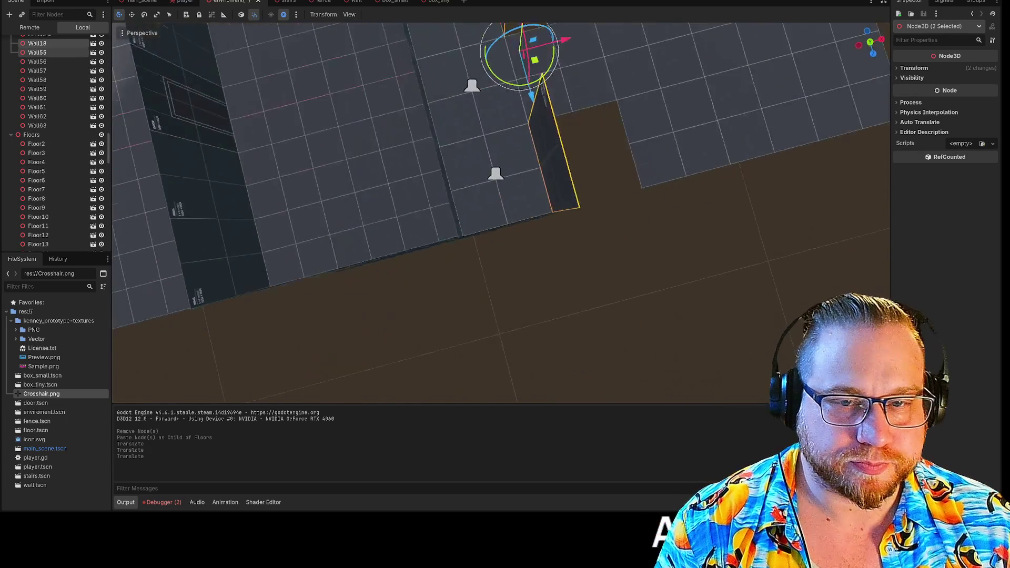
scroll(561, 170, down, 5)
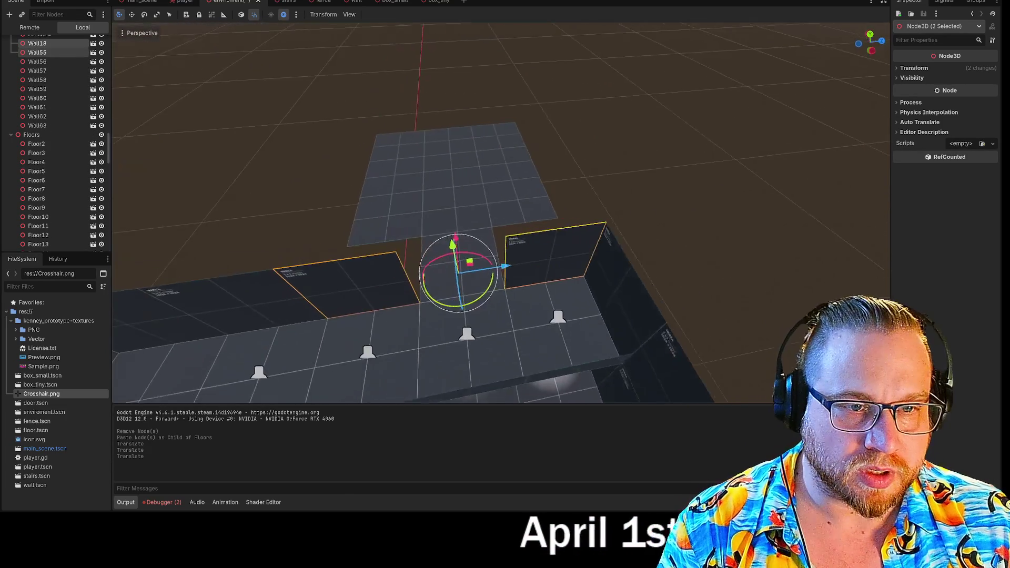
scroll(68, 113, up, 10)
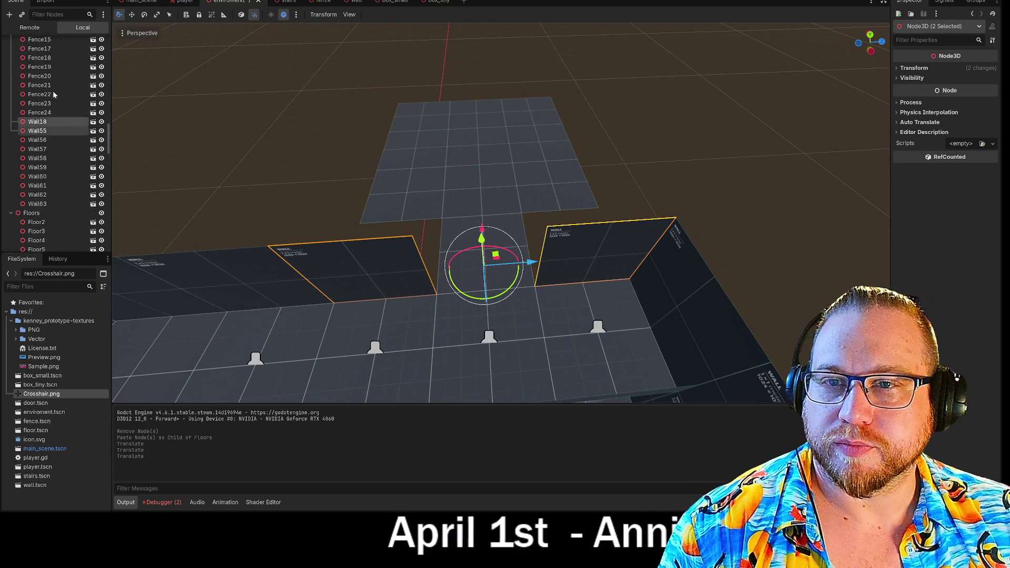
scroll(56, 99, up, 10)
click(32, 49)
key(ctrl+v)
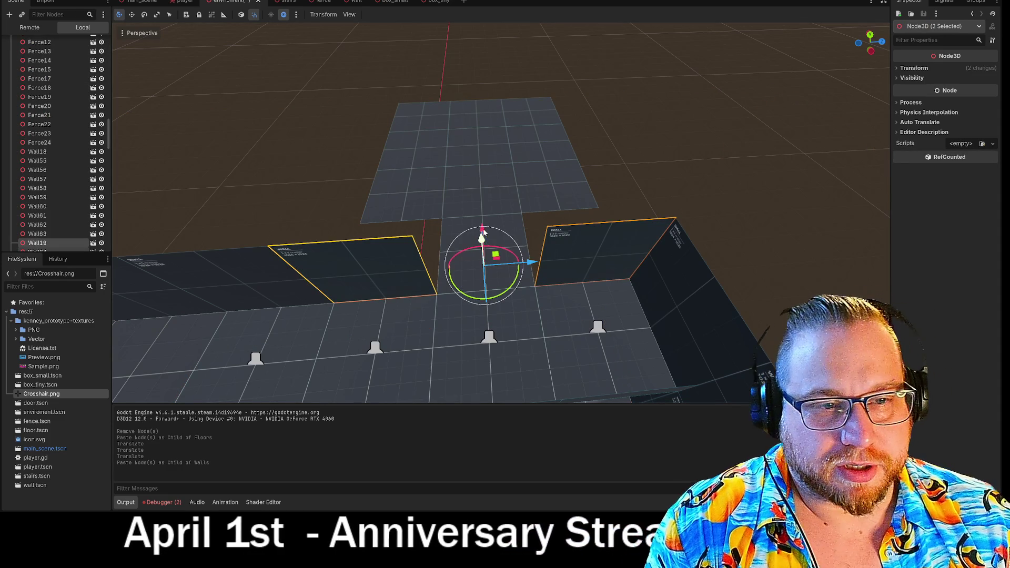
drag(407, 205, 408, 173)
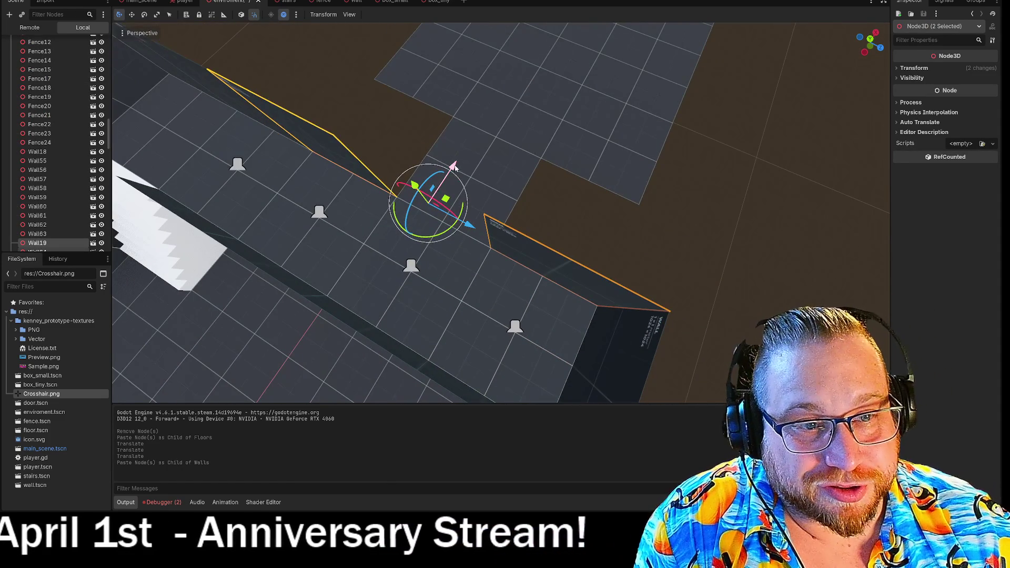
drag(399, 234, 455, 122)
key(f)
mouse_move(445, 253)
mouse_down()
mouse_move(463, 173)
mouse_move(496, 137)
mouse_up()
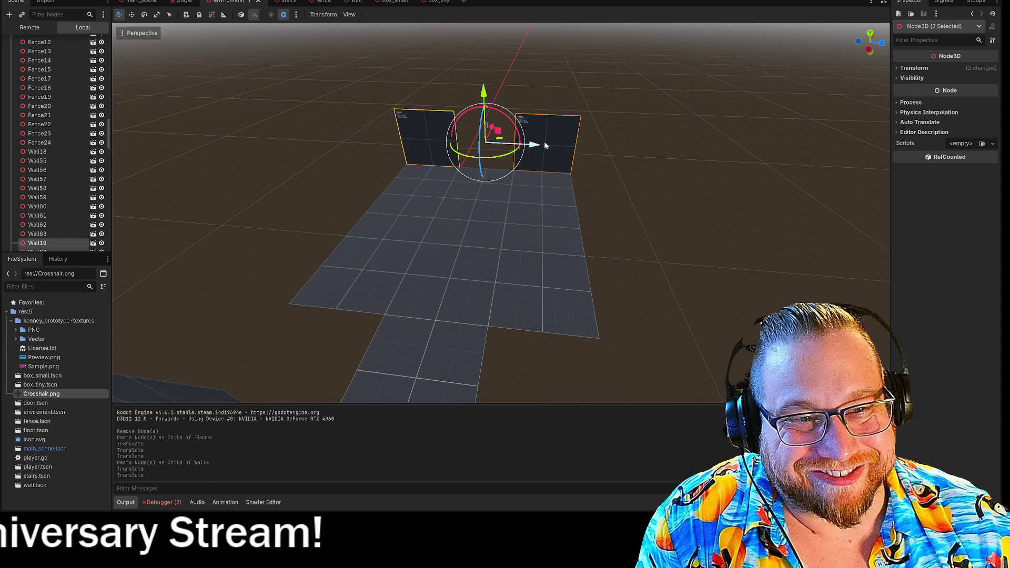
Step: Paste another copy of the two walls under Walls and rotate them to a new angle
scroll(68, 159, down, 5)
scroll(68, 160, up, 15)
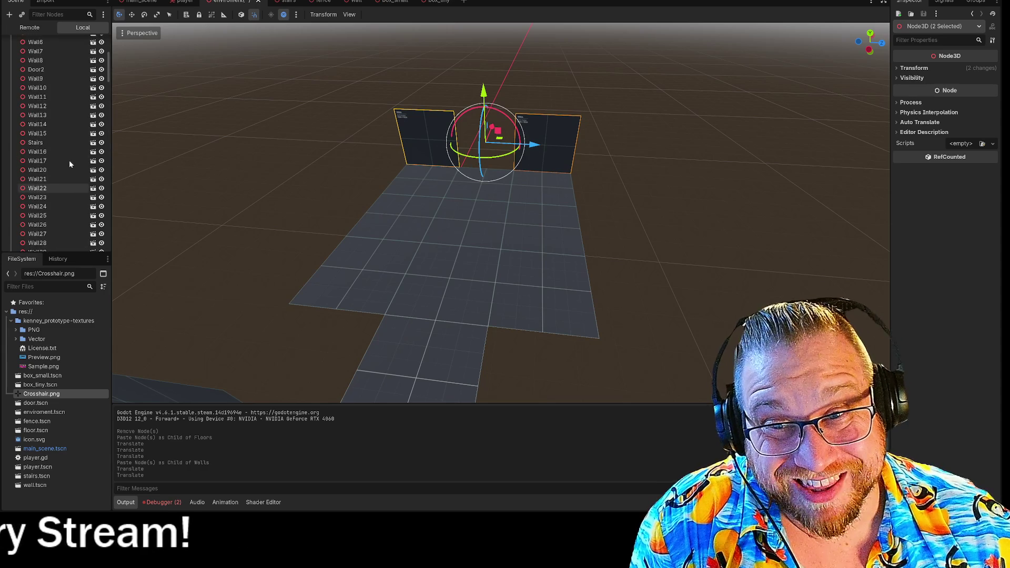
click(42, 117)
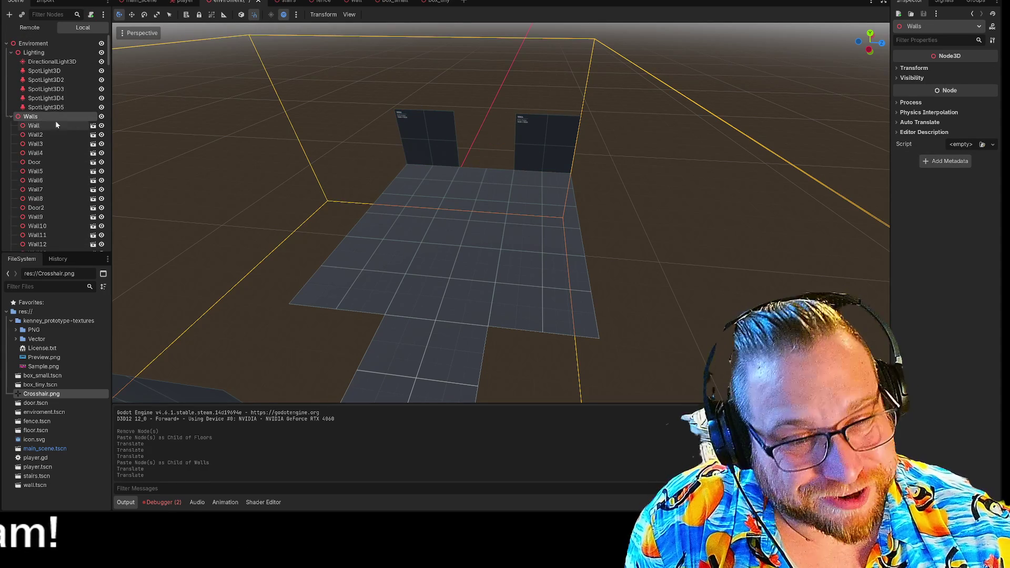
key(ctrl+v)
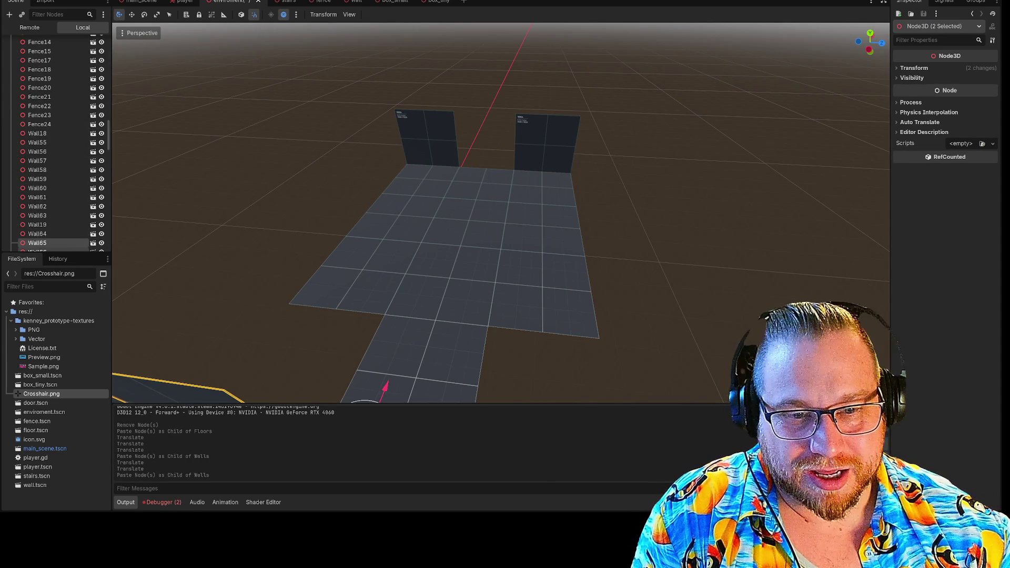
key(f)
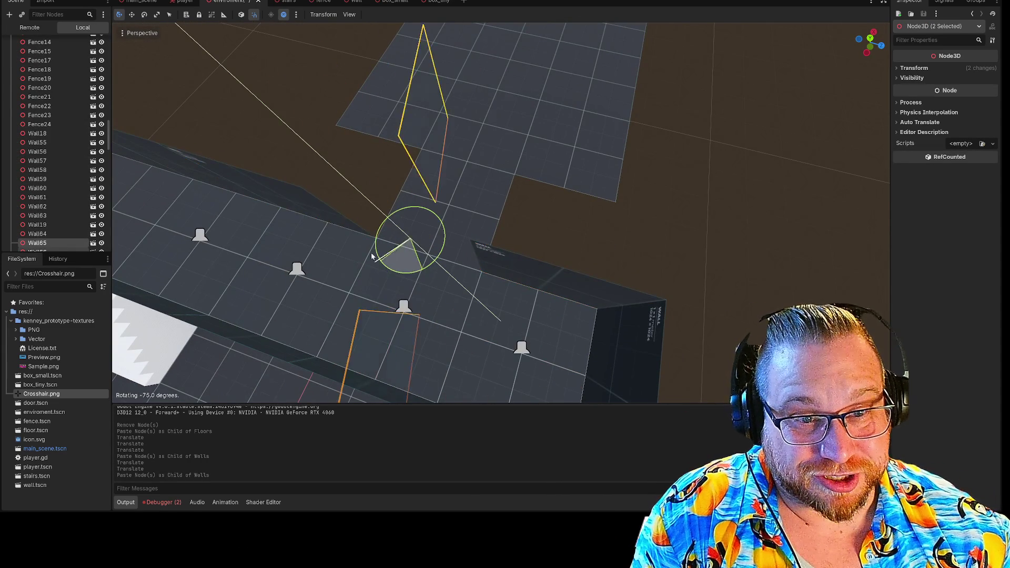
mouse_move(386, 210)
mouse_down()
mouse_move(447, 150)
mouse_move(452, 74)
mouse_up()
Step: Paste a copy of Wall66 as Wall67, turn it 90 degrees and place it beside the floor
click(426, 230)
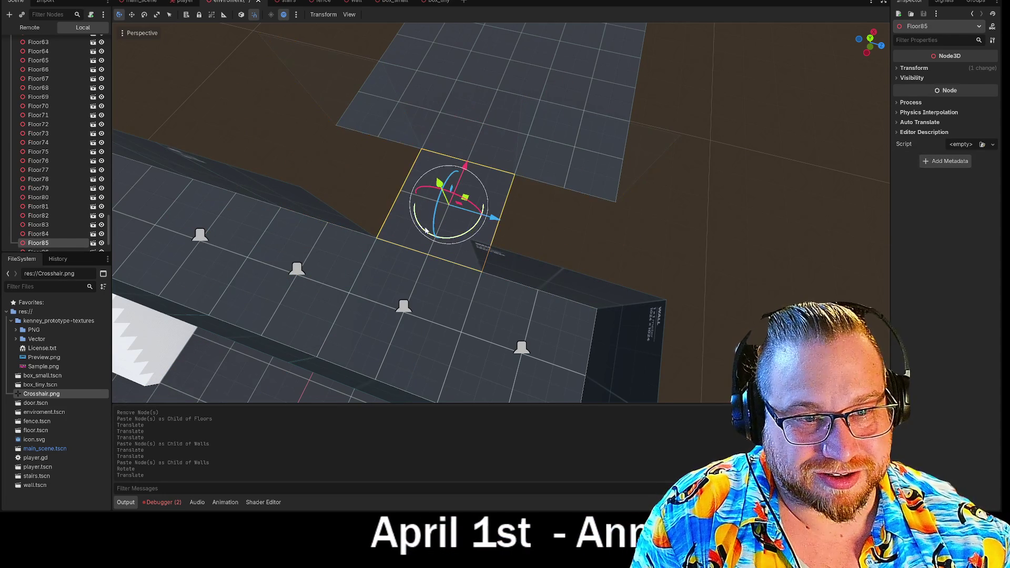
click(563, 157)
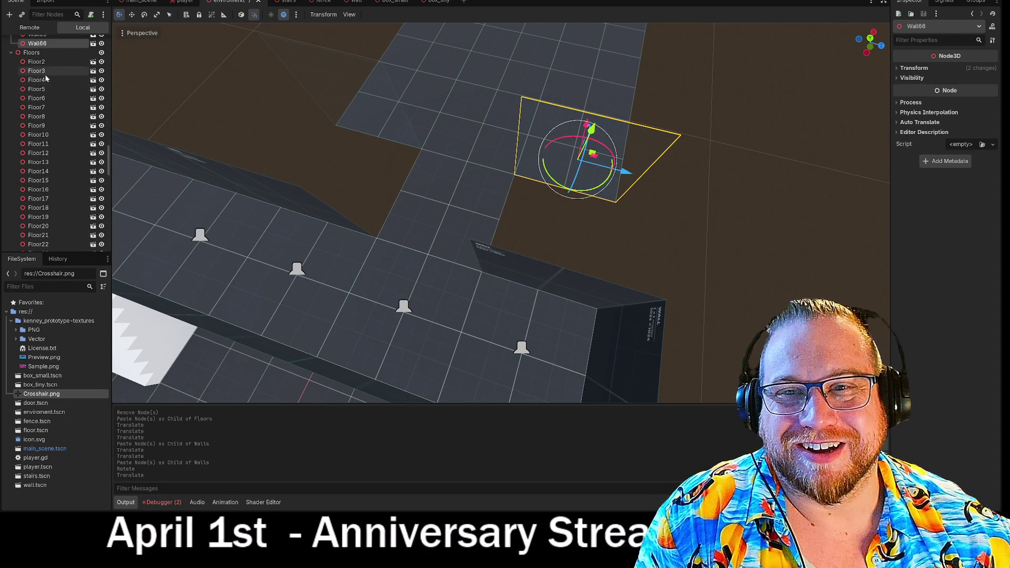
scroll(29, 63, up, 2)
scroll(31, 79, up, 20)
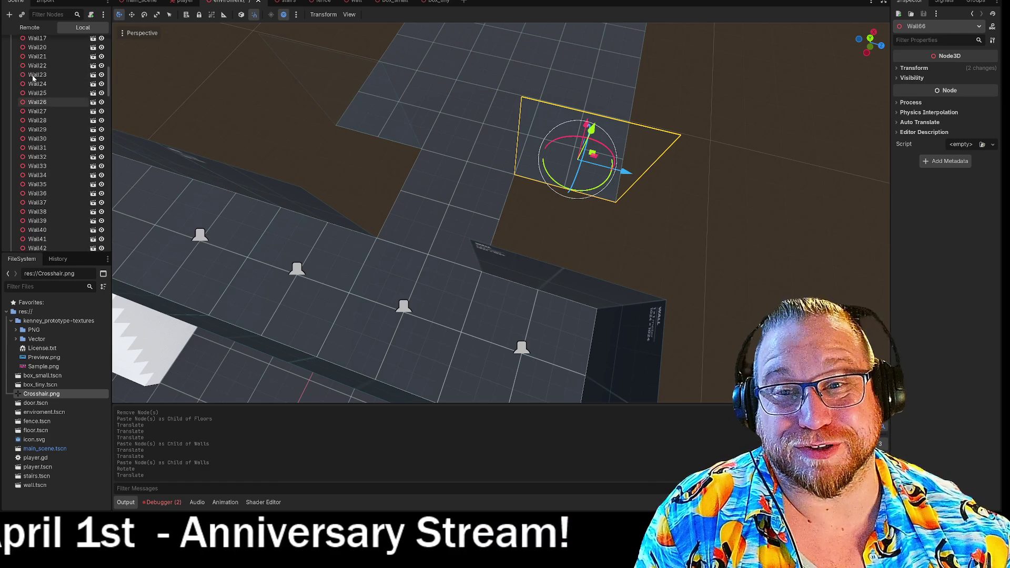
click(32, 91)
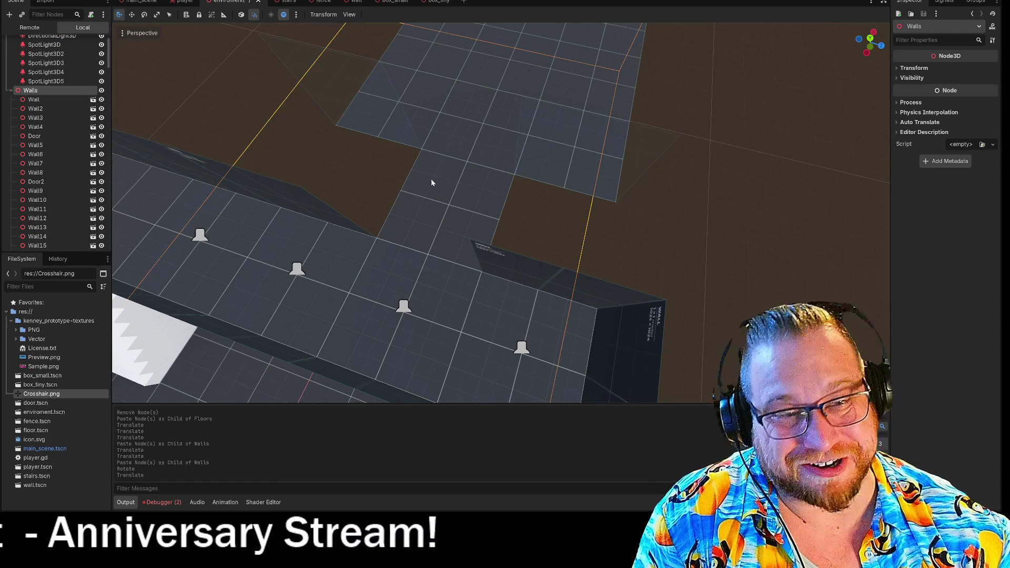
key(ctrl+v)
drag(536, 178, 585, 189)
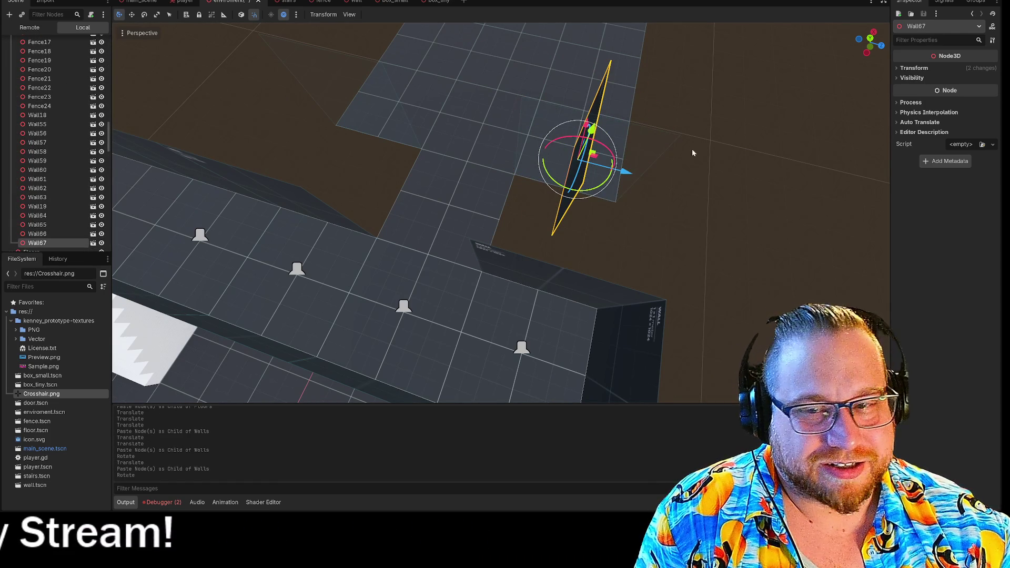
key(w)
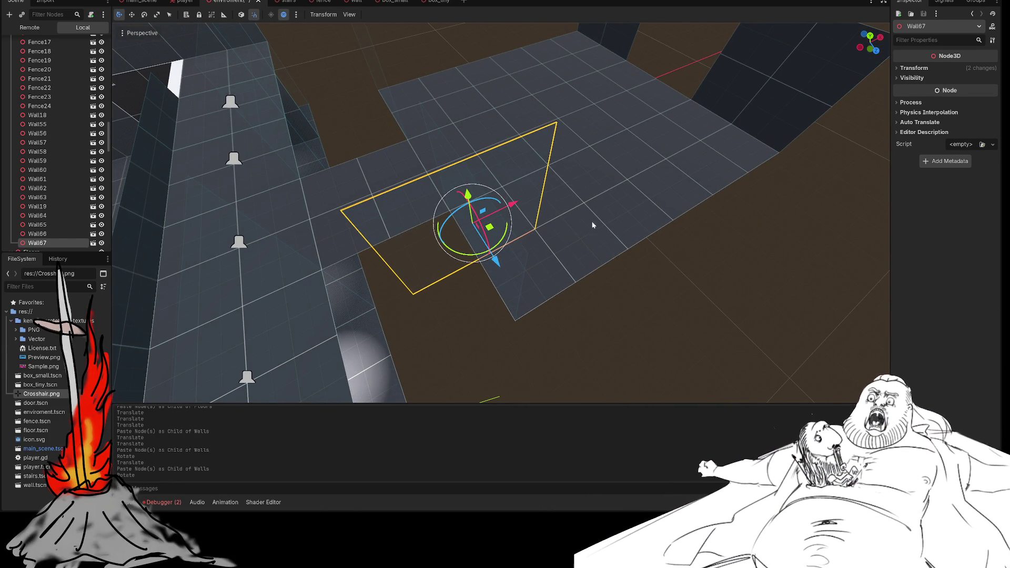
mouse_move(489, 227)
mouse_down()
mouse_move(399, 271)
mouse_move(391, 247)
mouse_up()
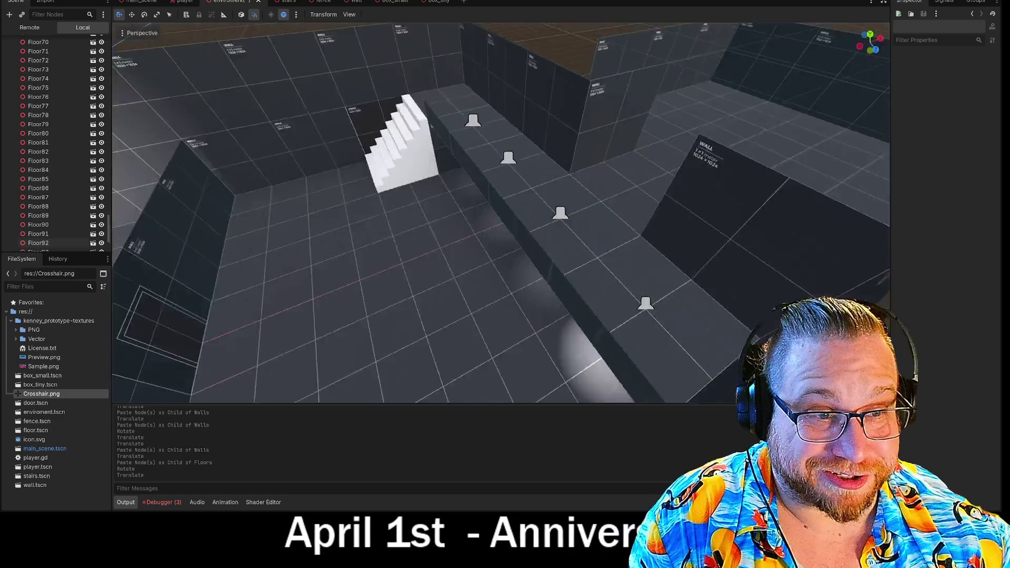
Step: Paste a copy of Fence19 into Walls and fit it across the far corridor opening
key(w)
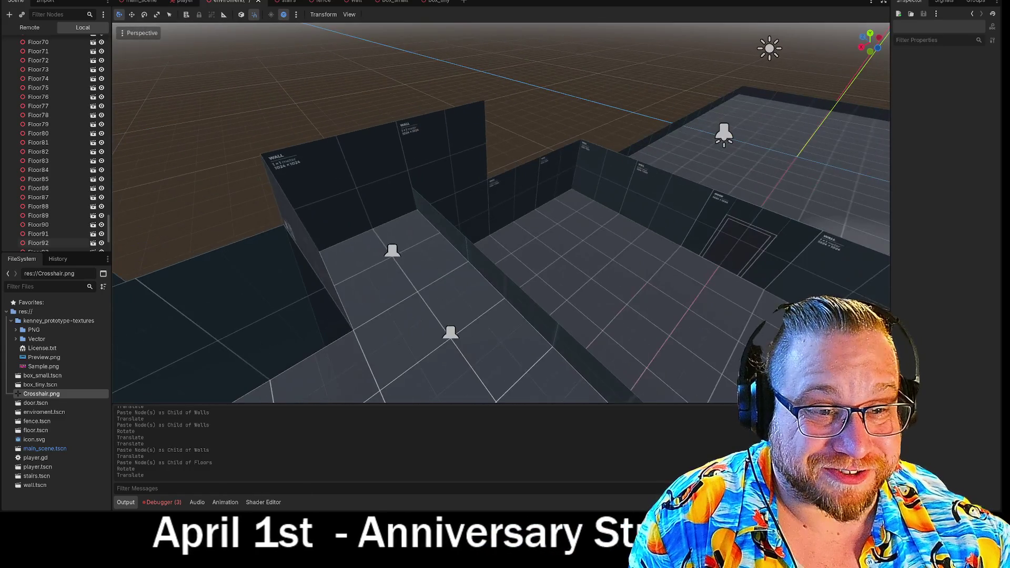
click(469, 275)
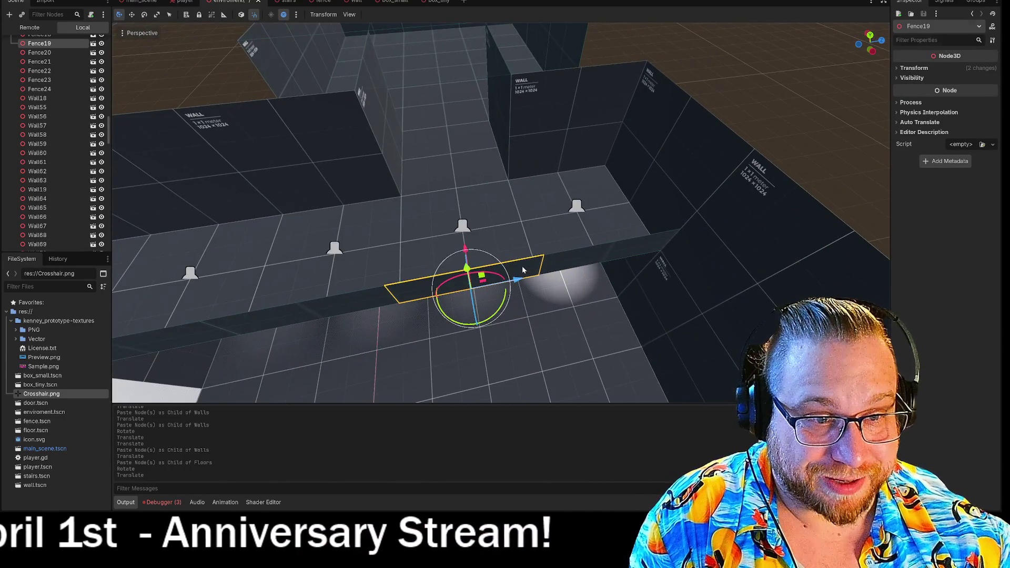
click(516, 272)
click(478, 273)
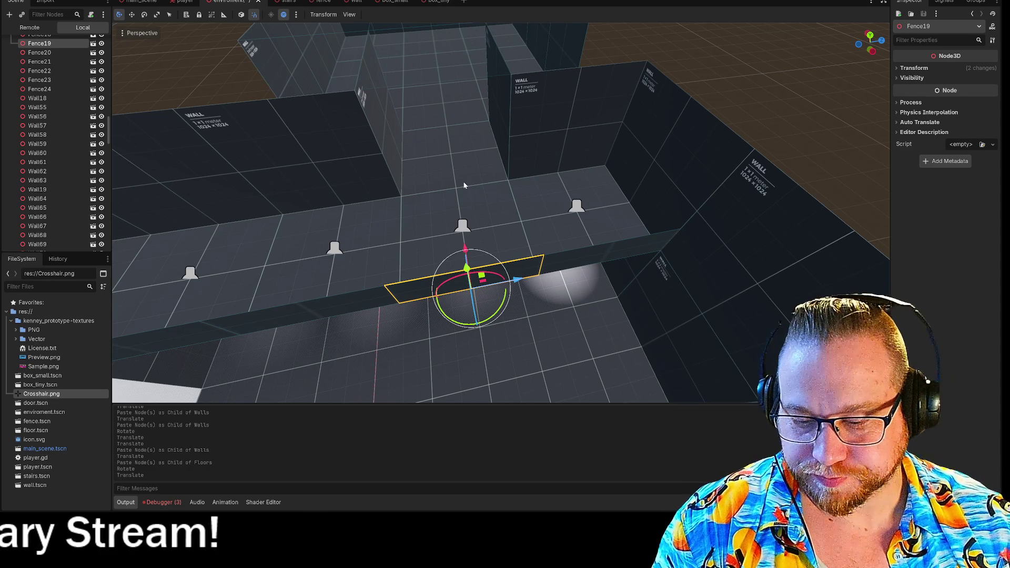
scroll(53, 153, up, 10)
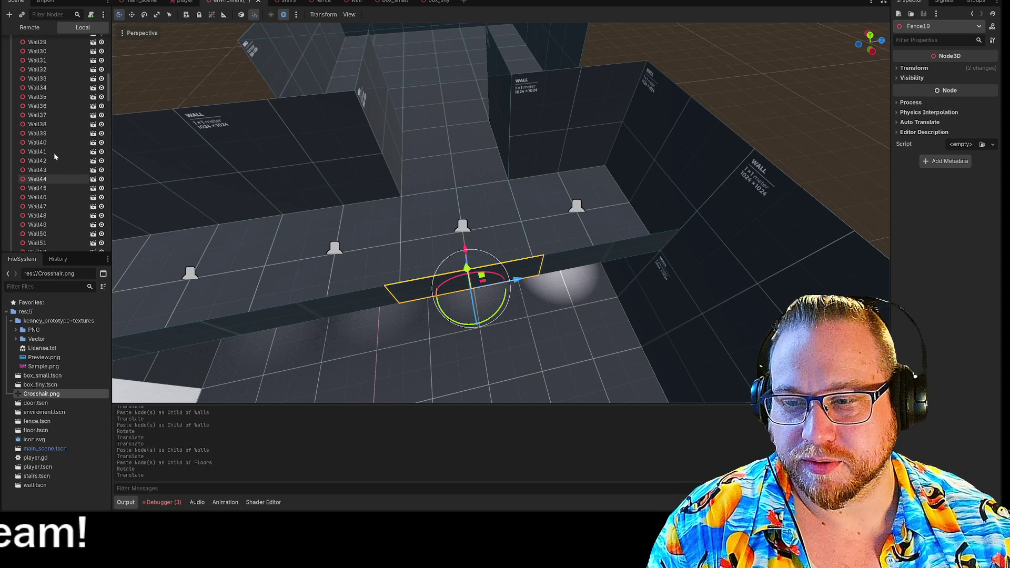
scroll(54, 152, up, 5)
click(45, 119)
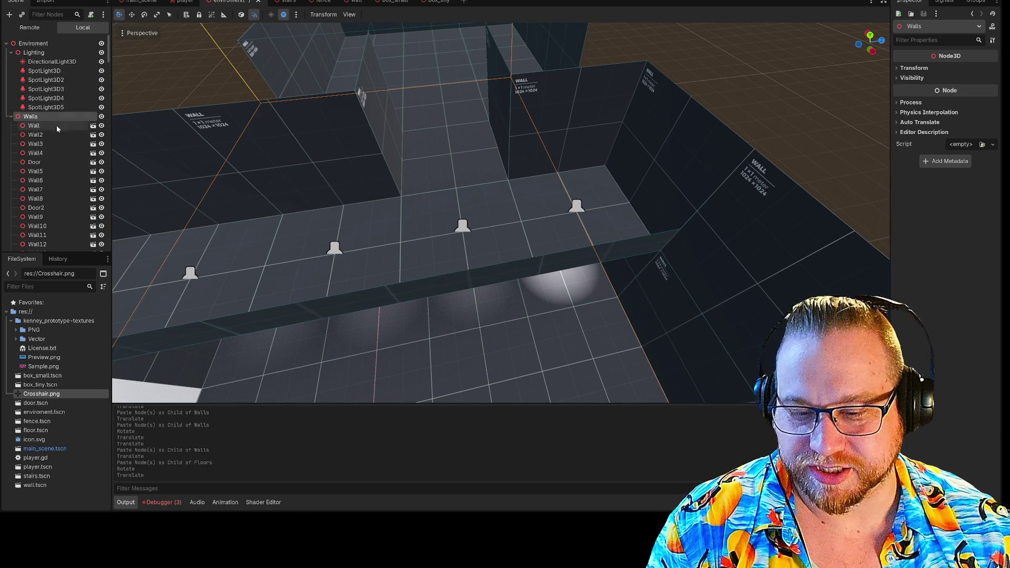
key(ctrl+v)
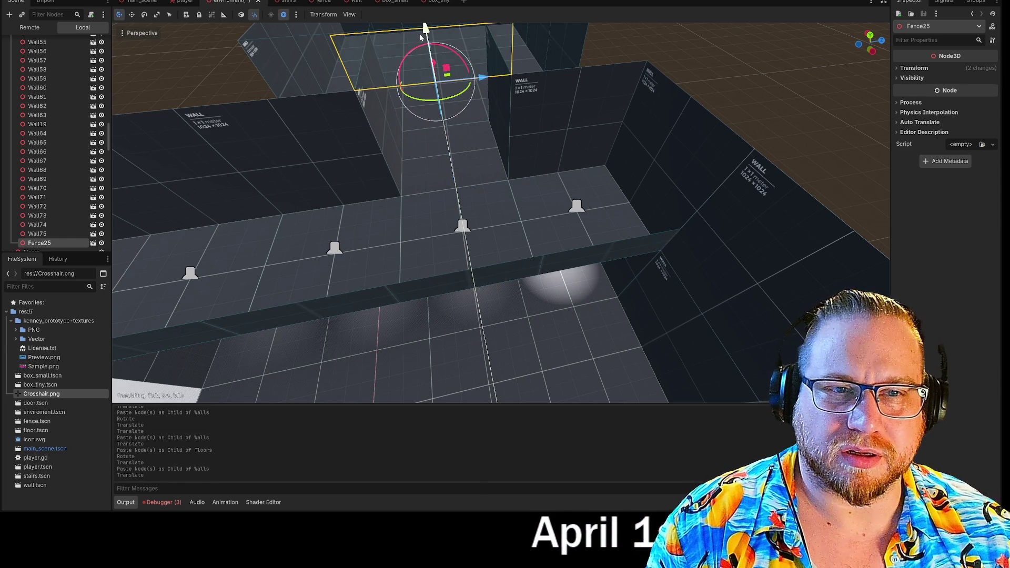
drag(420, 37, 422, 38)
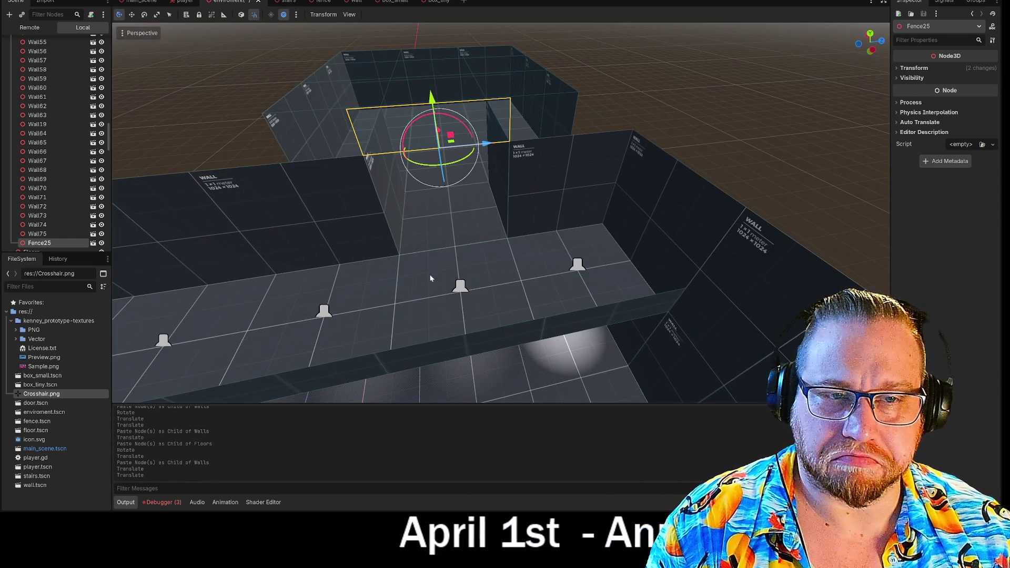
mouse_move(461, 163)
mouse_down()
mouse_move(379, 152)
mouse_move(361, 109)
mouse_move(472, 110)
mouse_up()
click(588, 154)
Step: Fly the camera around the room and run the project with F5
key(w)
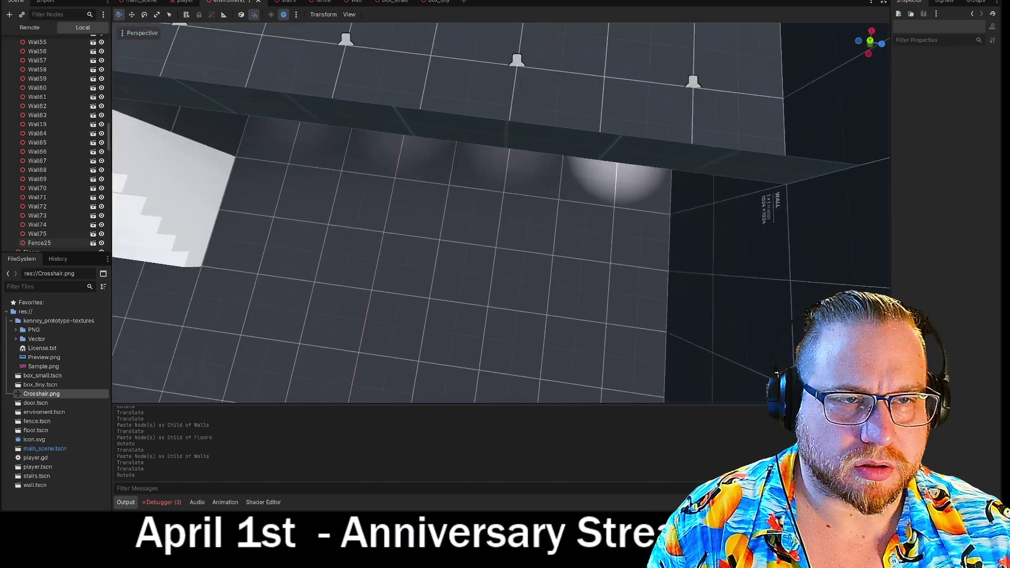
key(s)
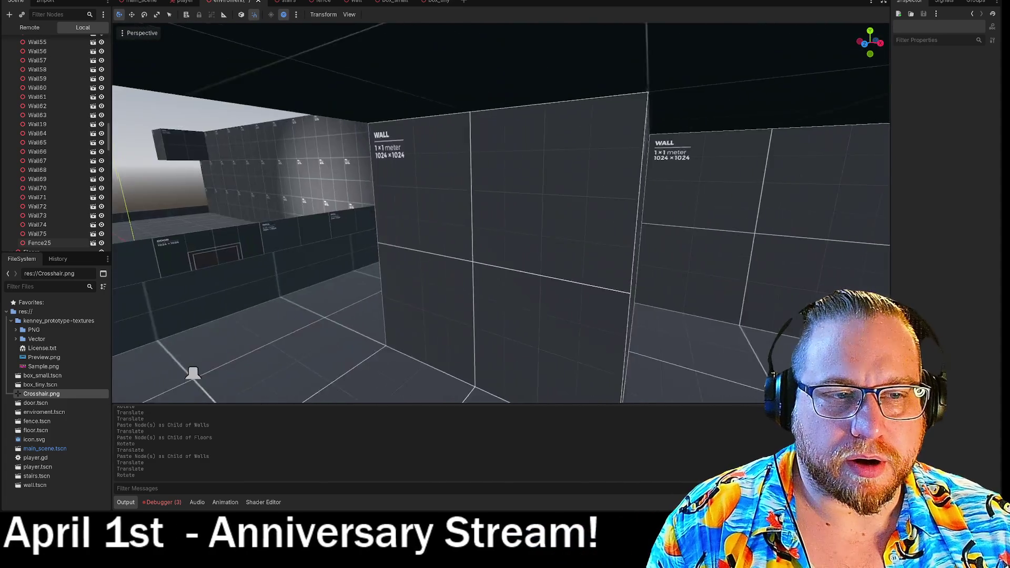
key(s)
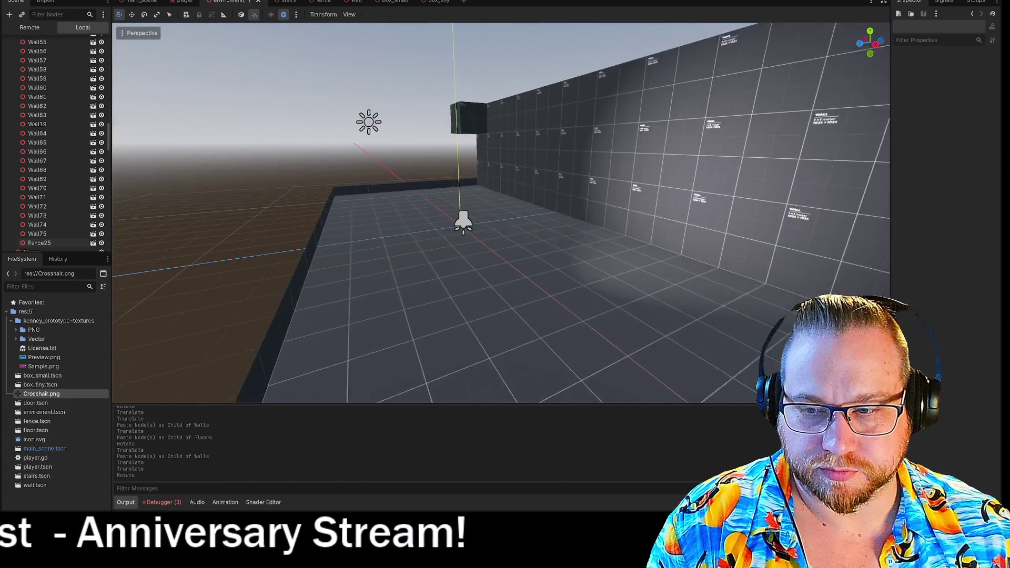
key(F5)
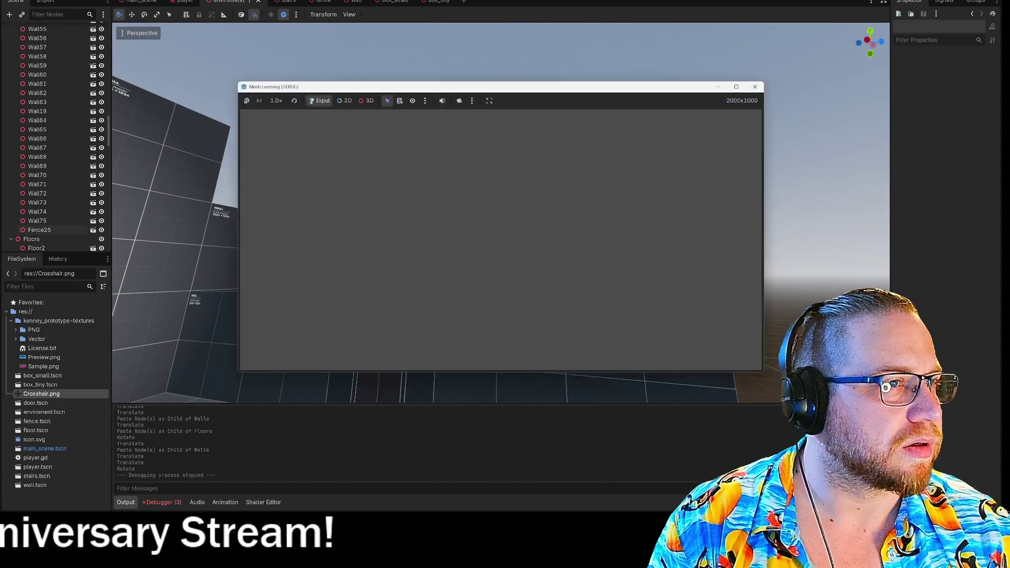
Step: Walk the level, climb the white stairs along the ledges, then close the game window
key(w)
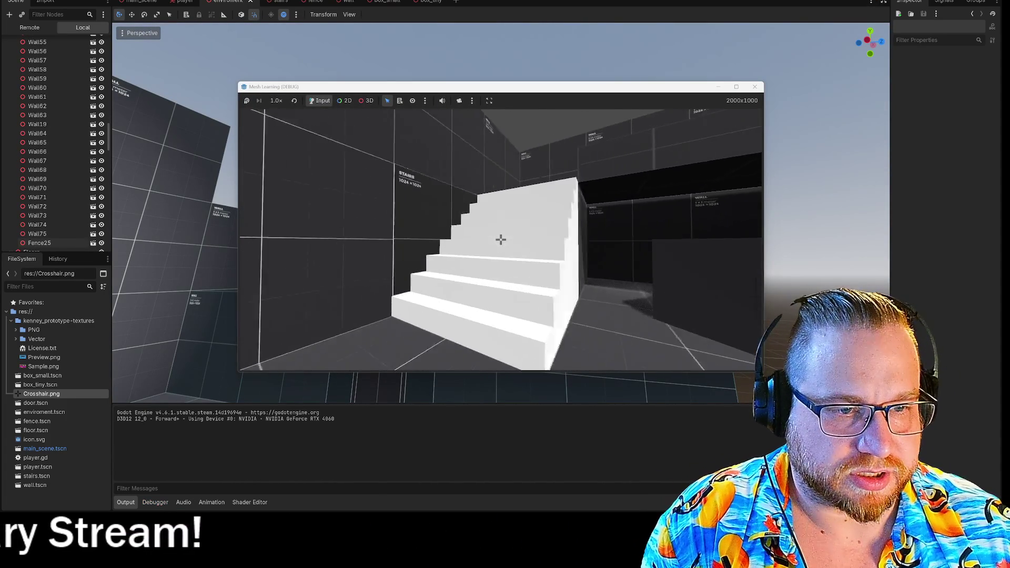
key(w)
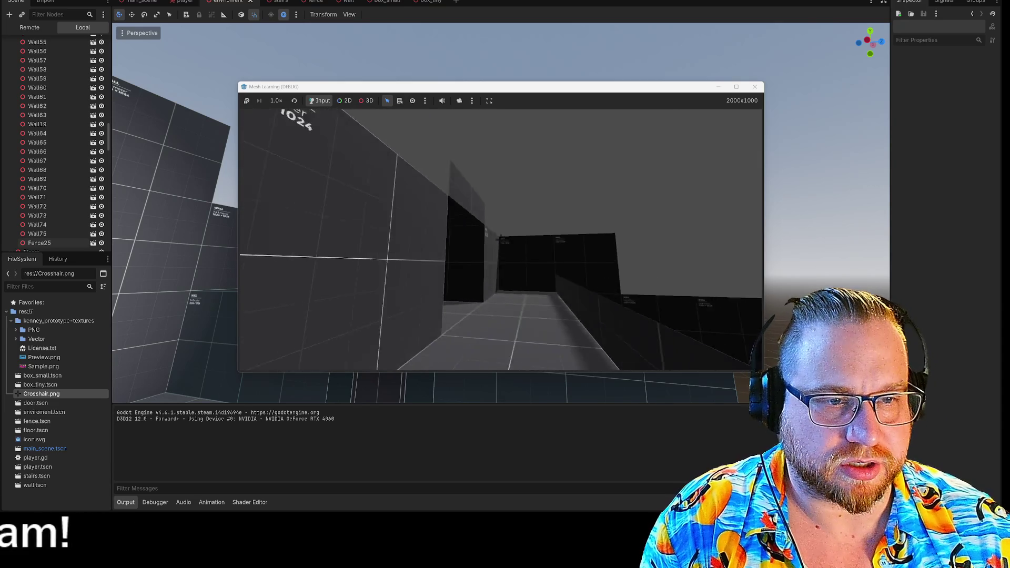
key(w)
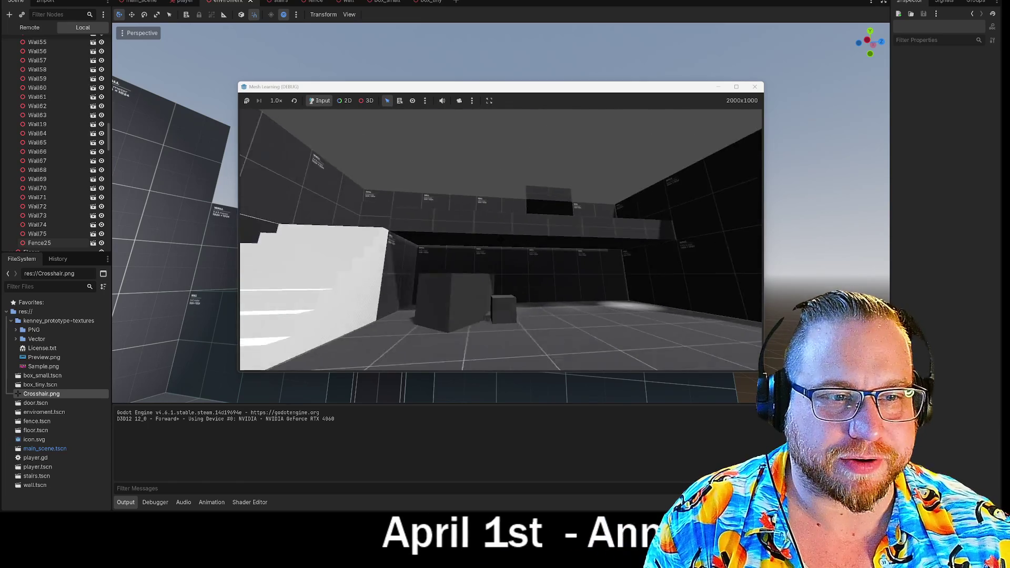
key(w)
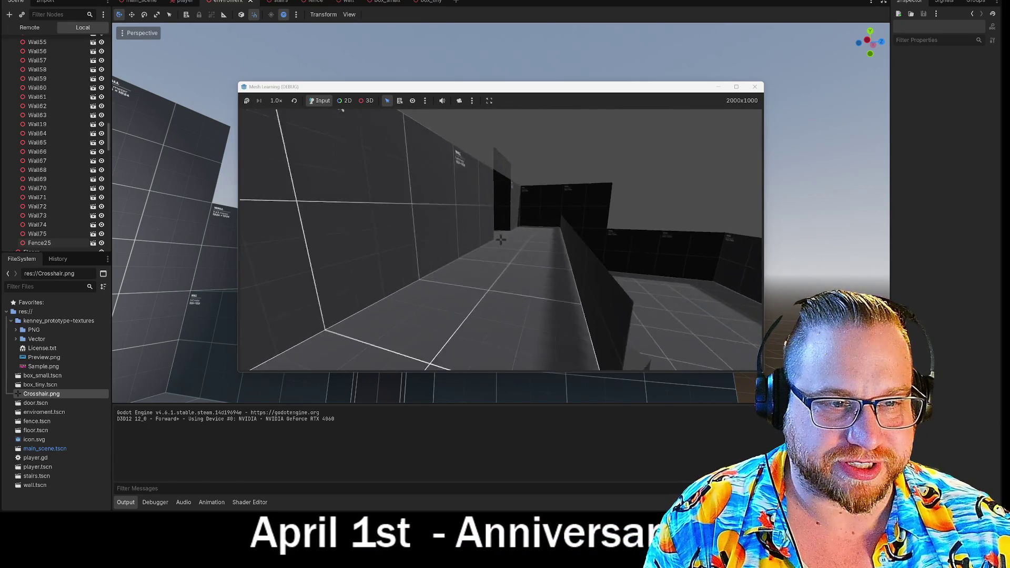
key(w)
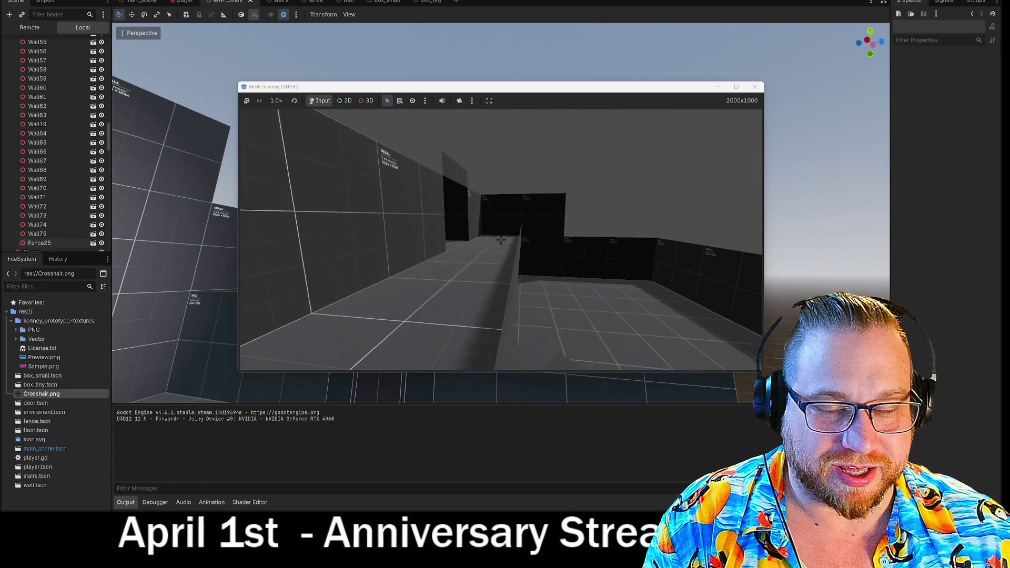
key(w)
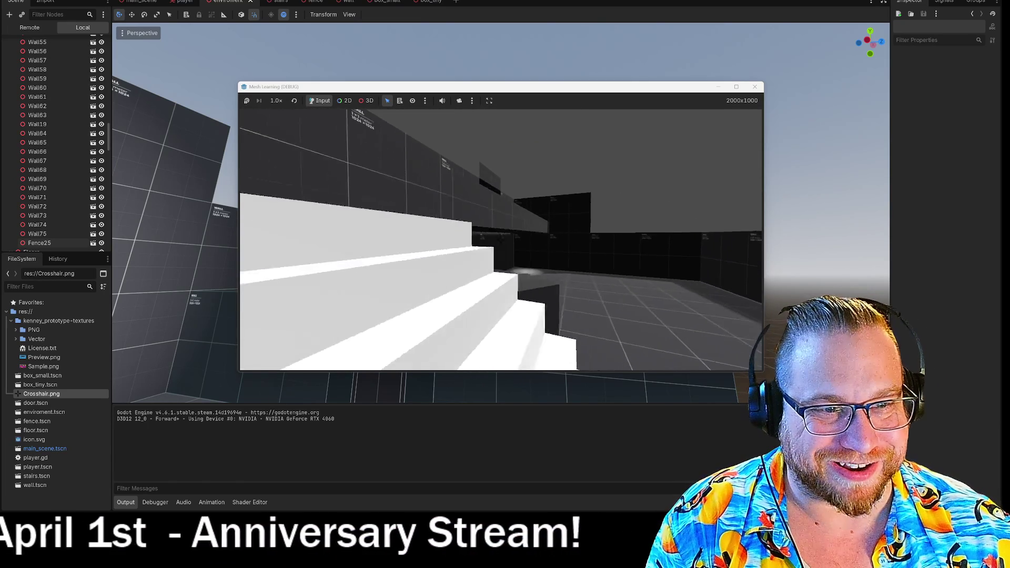
key(w)
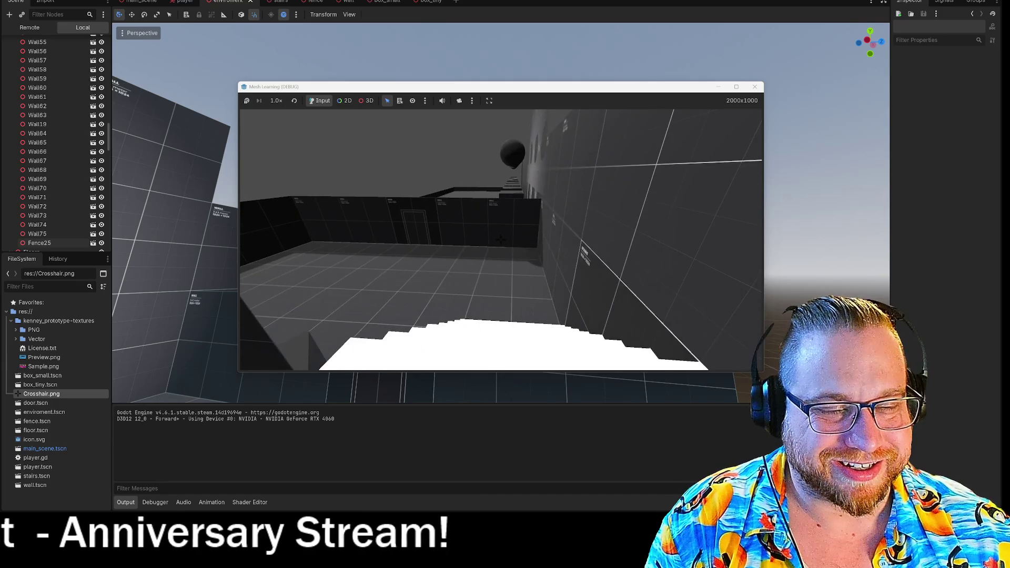
key(w)
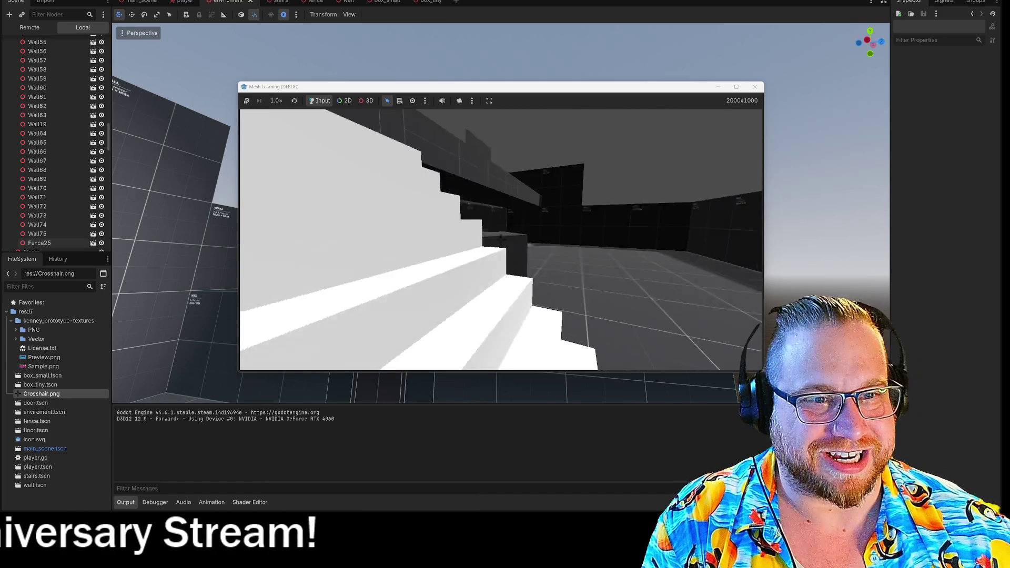
key(w)
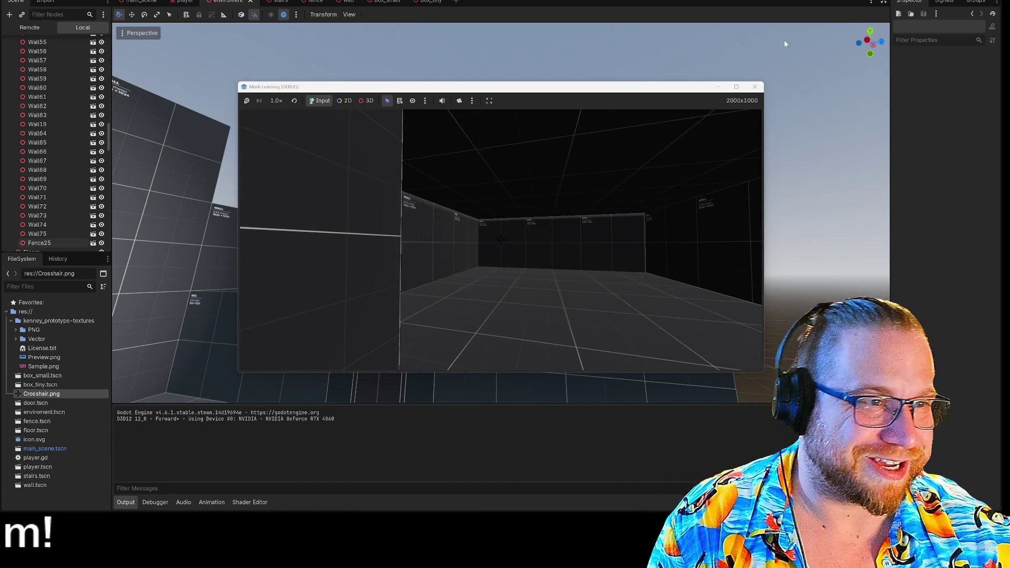
click(755, 87)
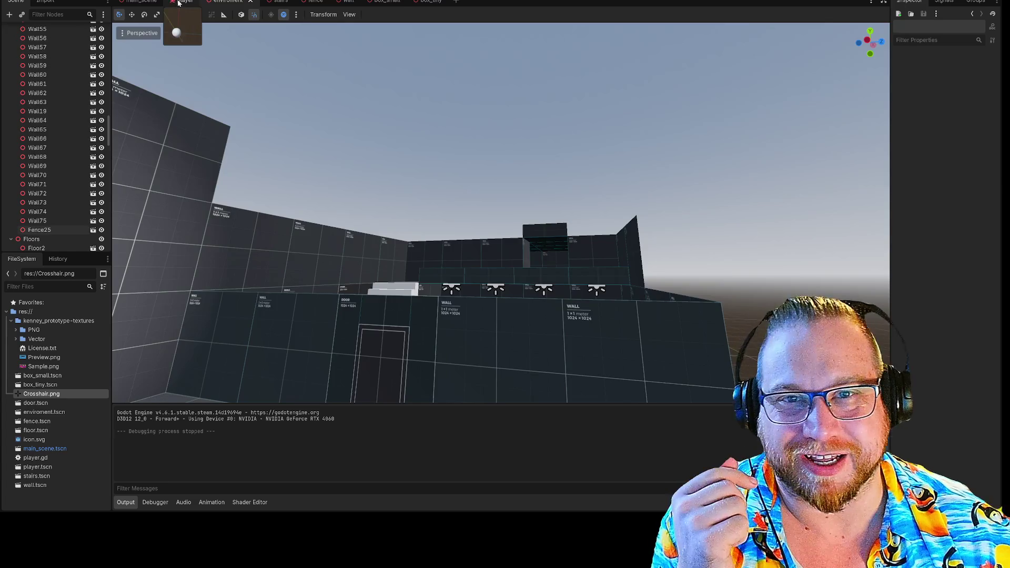
Step: Switch to the player scene and open the Player node's player.gd script
click(181, 2)
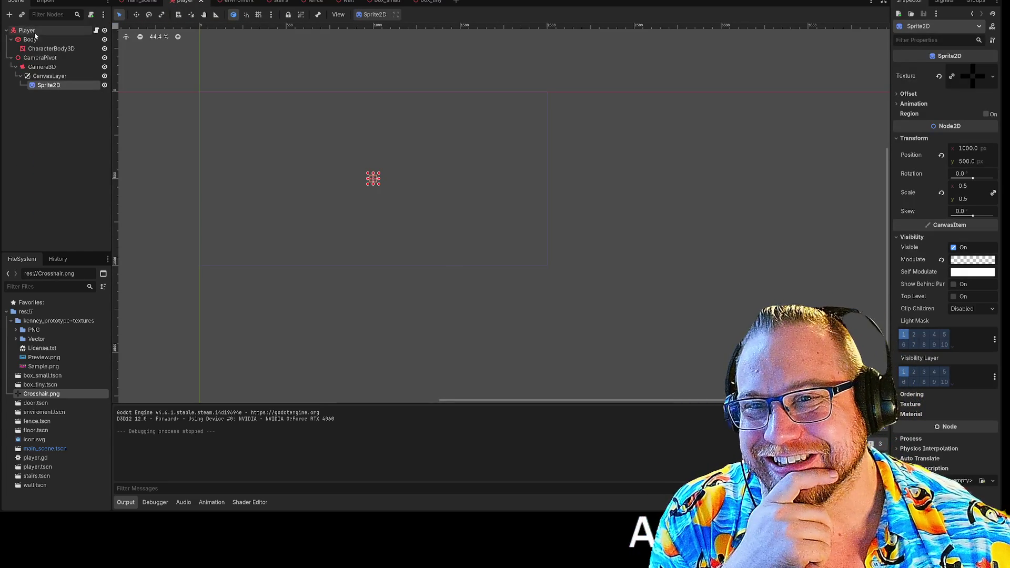
click(32, 31)
click(96, 30)
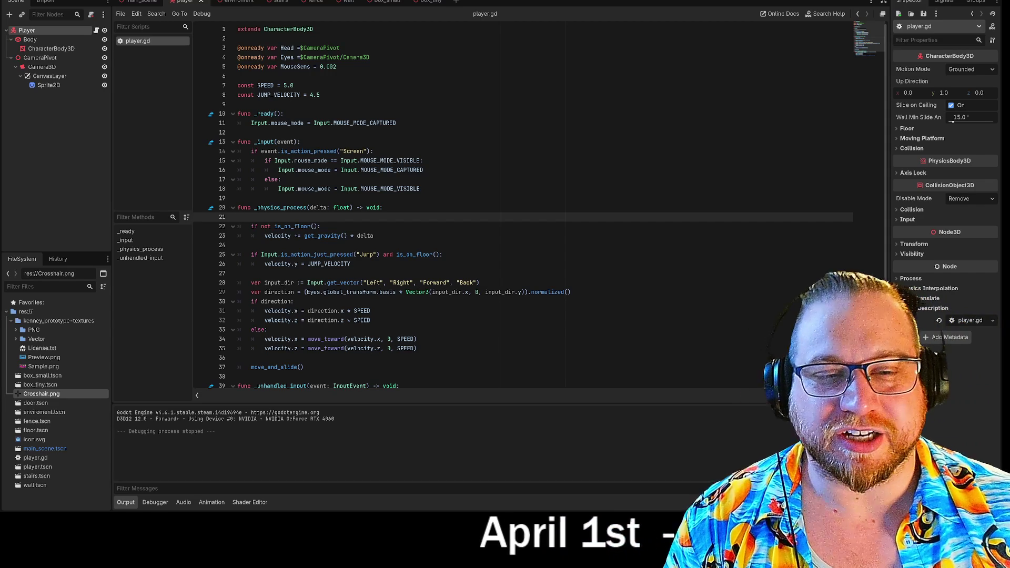
Step: Insert an indented line after the gravity code in _physics_process and type 'raycast'
scroll(520, 210, down, 2)
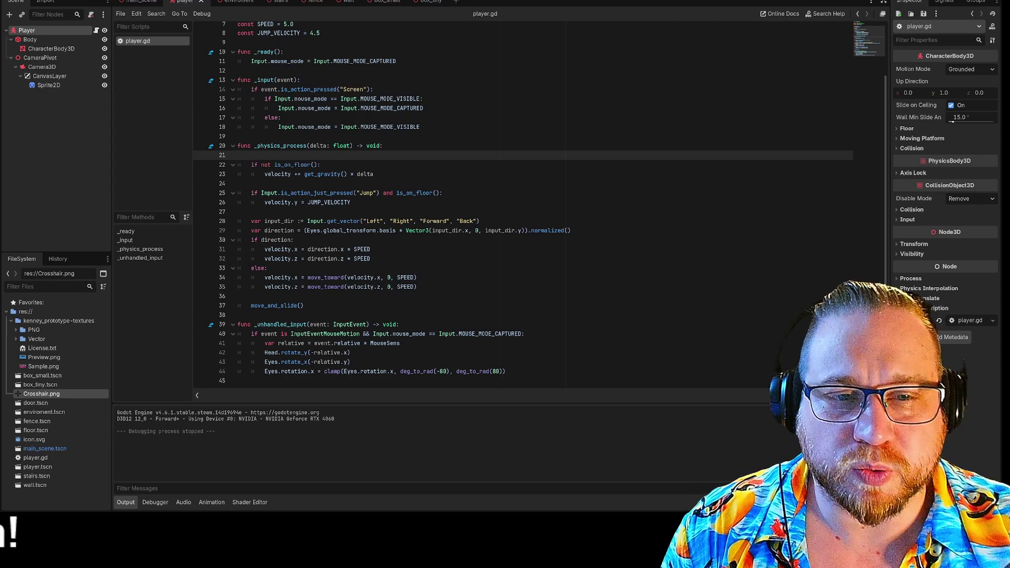
scroll(525, 210, up, 2)
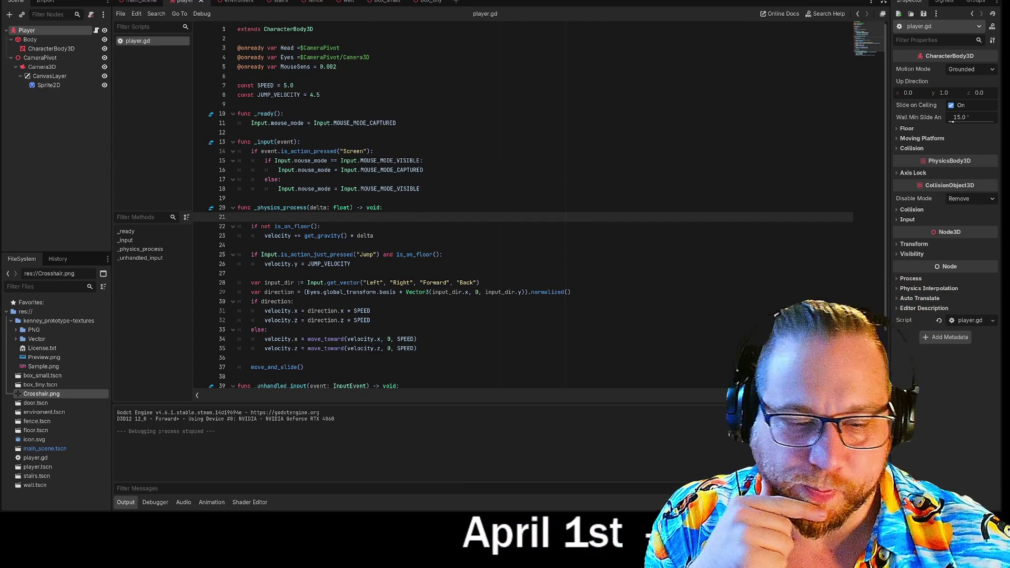
key(Down)
key(Down)
key(Down)
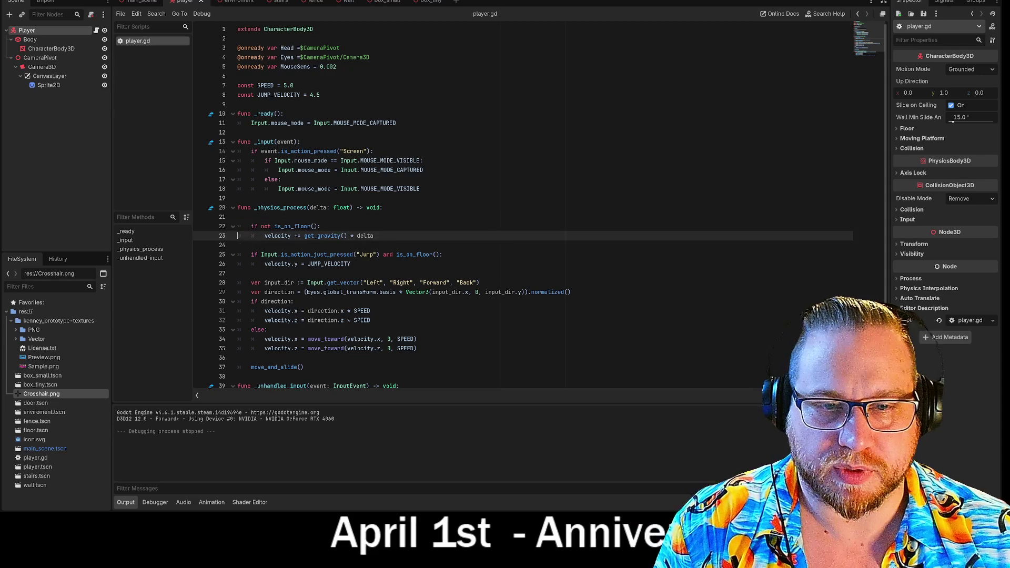
key(Return)
key(Return)
key(Up)
key(Tab)
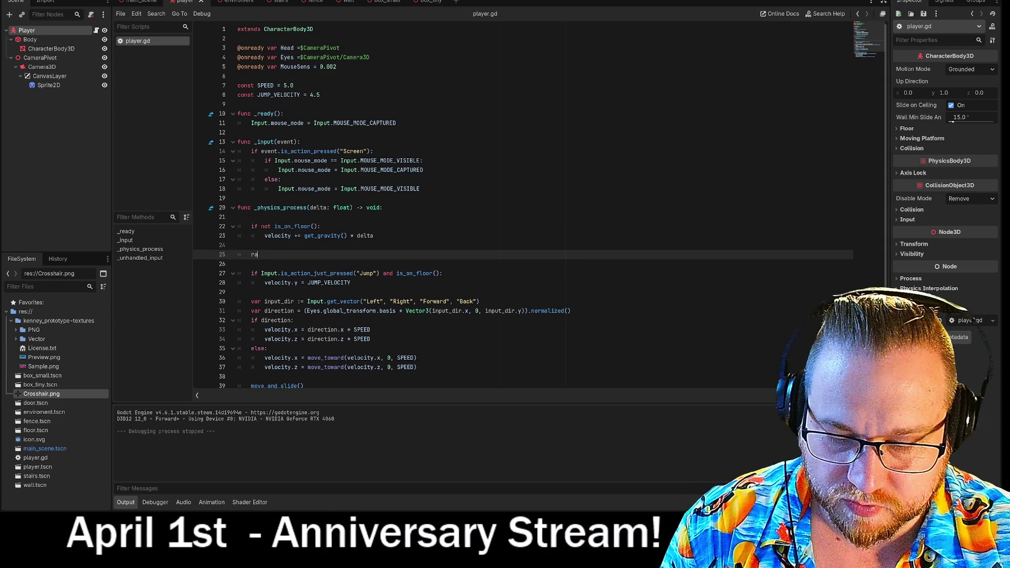
text(raycast)
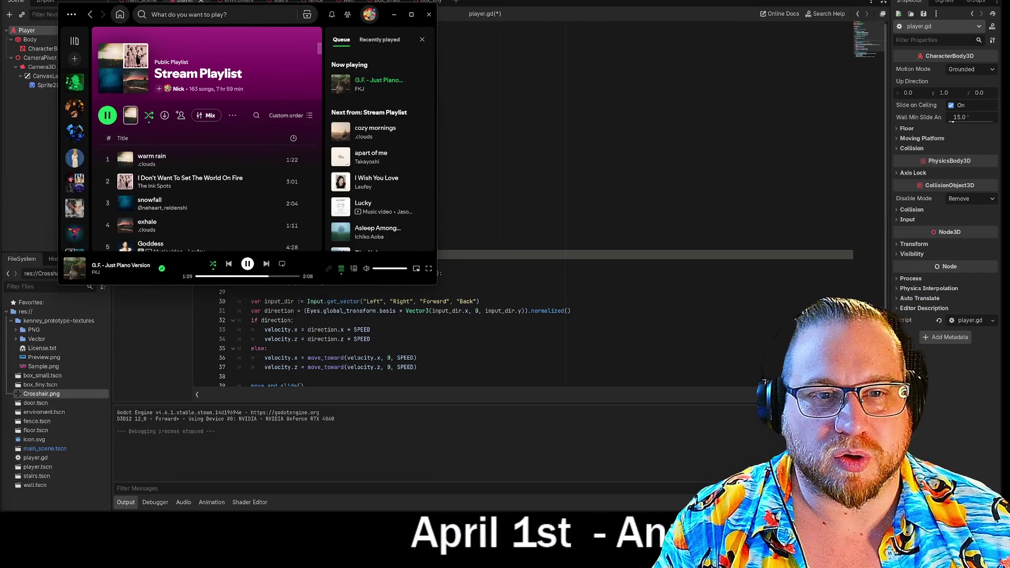
Step: Enlarge the Spotify window and queue the first track of the Drream playlist
drag(436, 283, 618, 462)
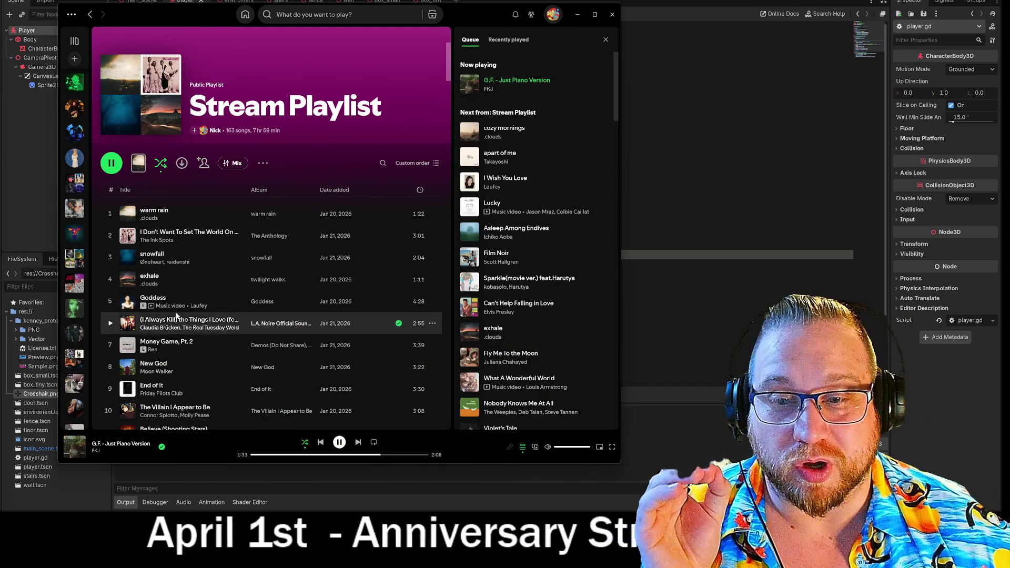
click(82, 305)
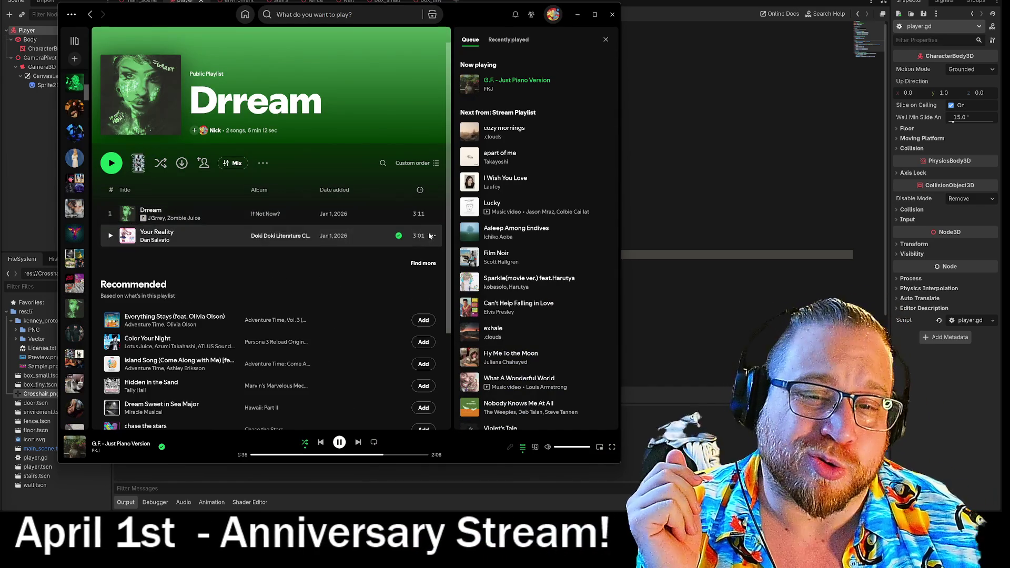
click(432, 214)
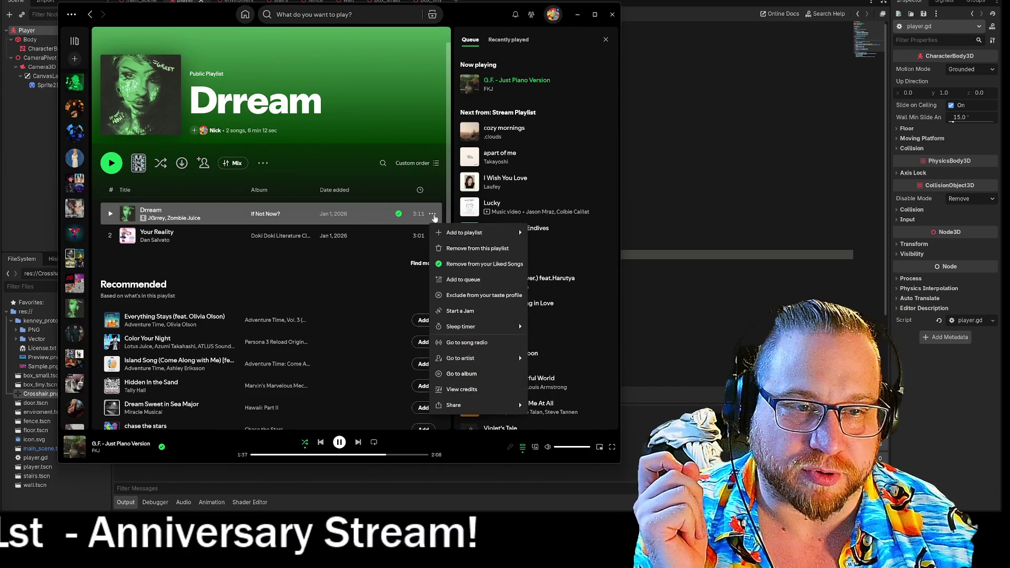
mouse_move(465, 231)
click(486, 280)
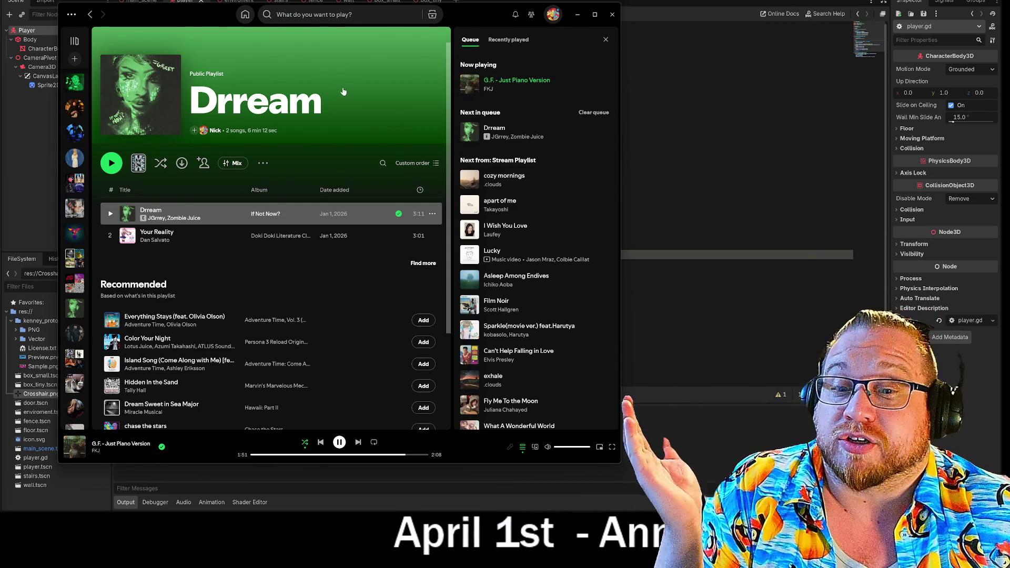
Step: Queue Dream Sweet in Sea Major from the Existential Creeping playlist
click(77, 237)
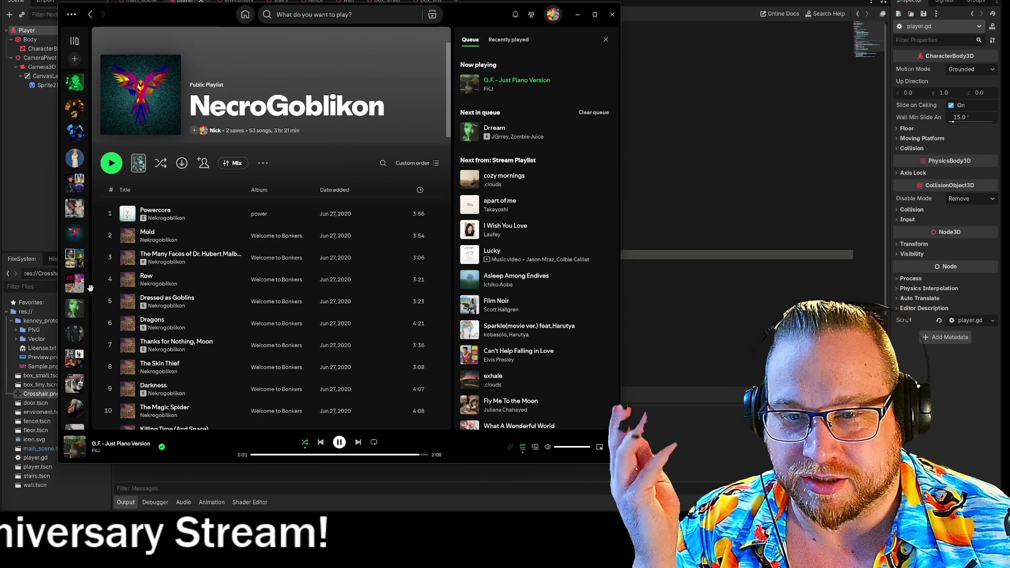
click(74, 258)
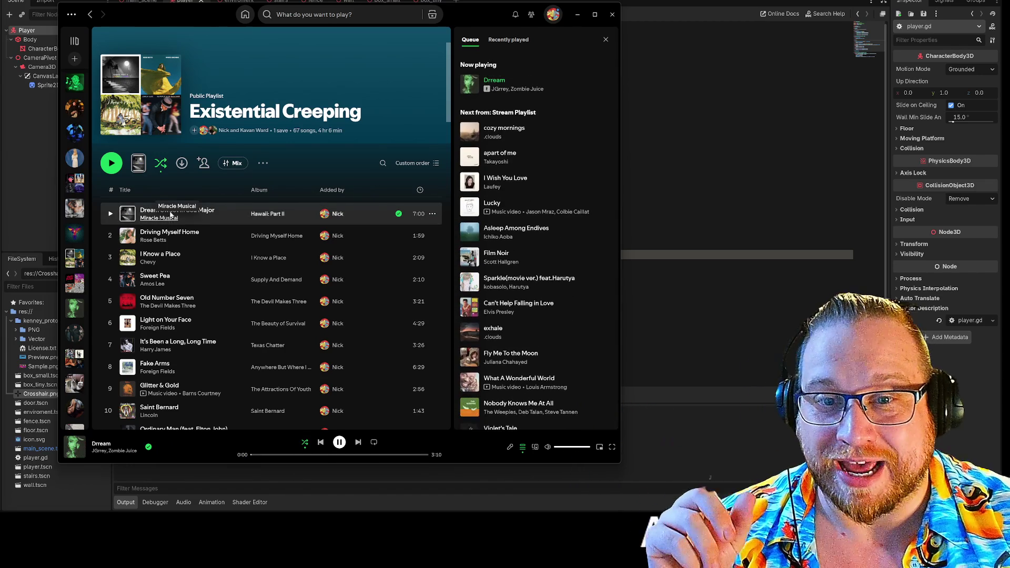
click(432, 214)
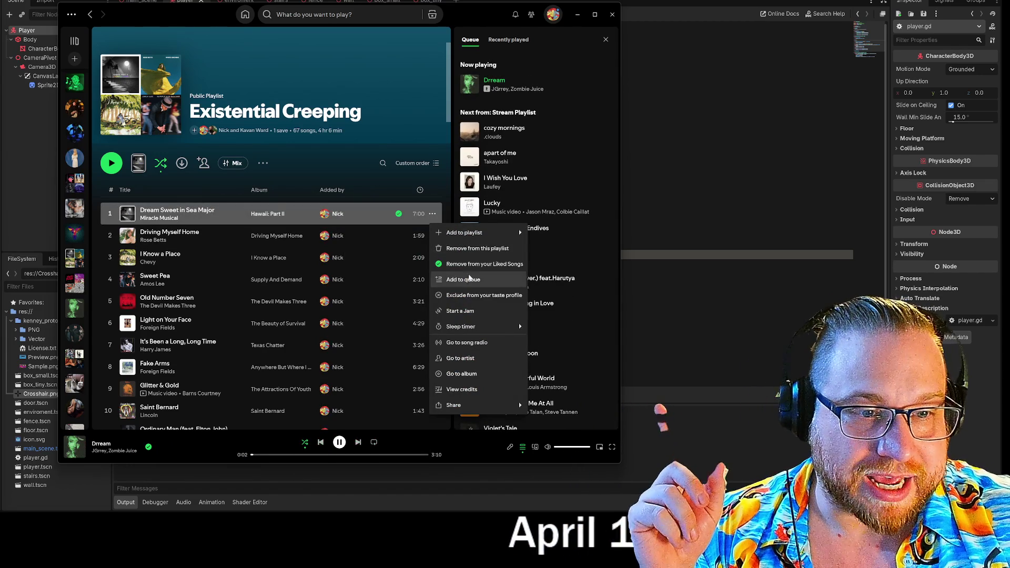
click(466, 279)
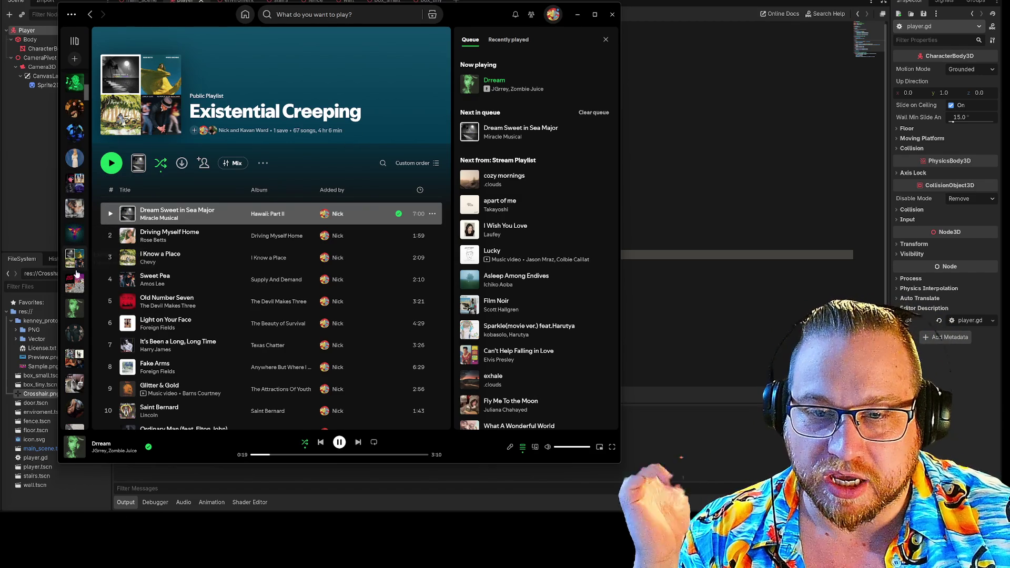
Step: Browse the Hype '24 playlist, then move on to the Room playlist
scroll(78, 251, down, 1)
click(79, 251)
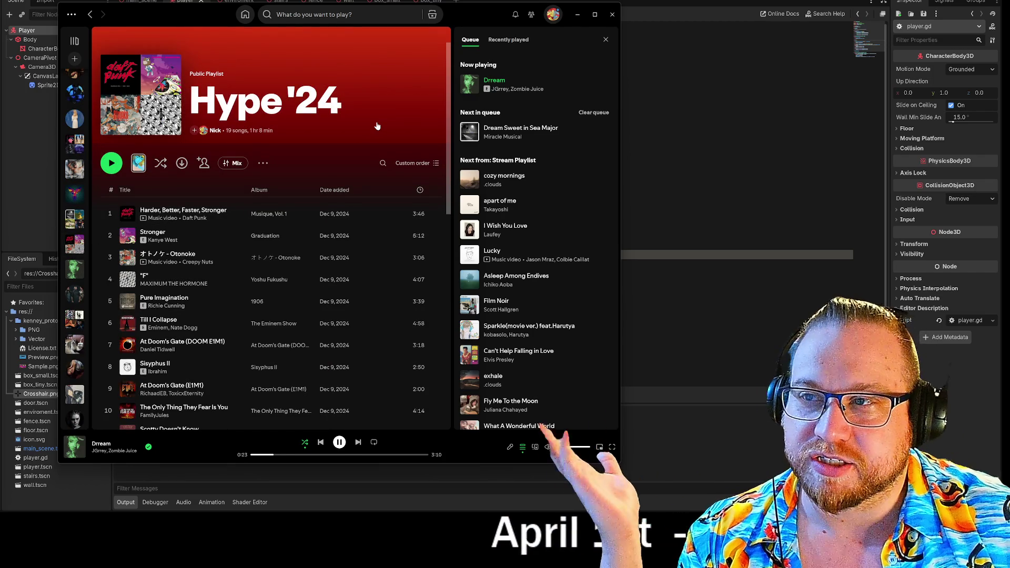
scroll(377, 126, down, 5)
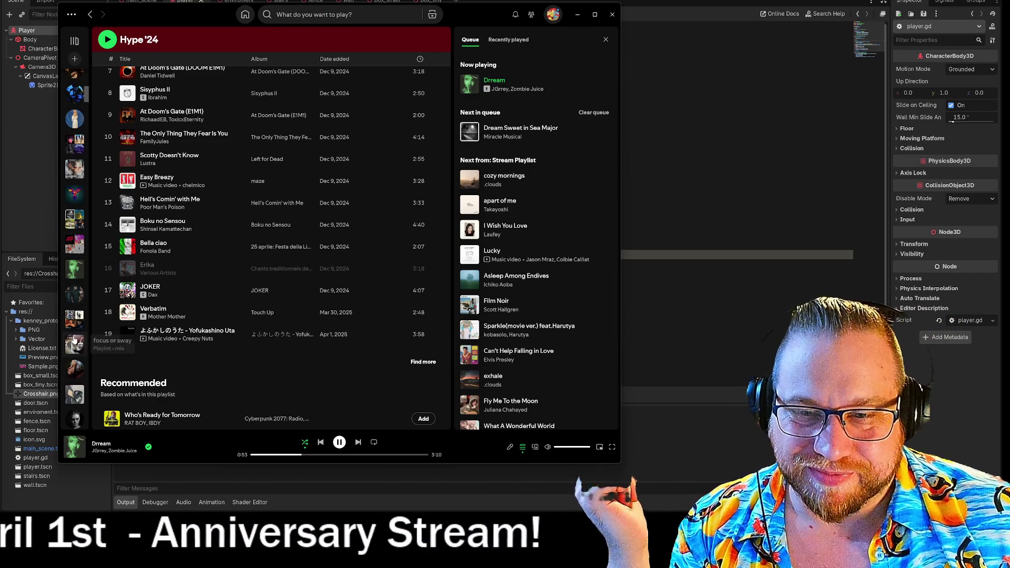
click(76, 323)
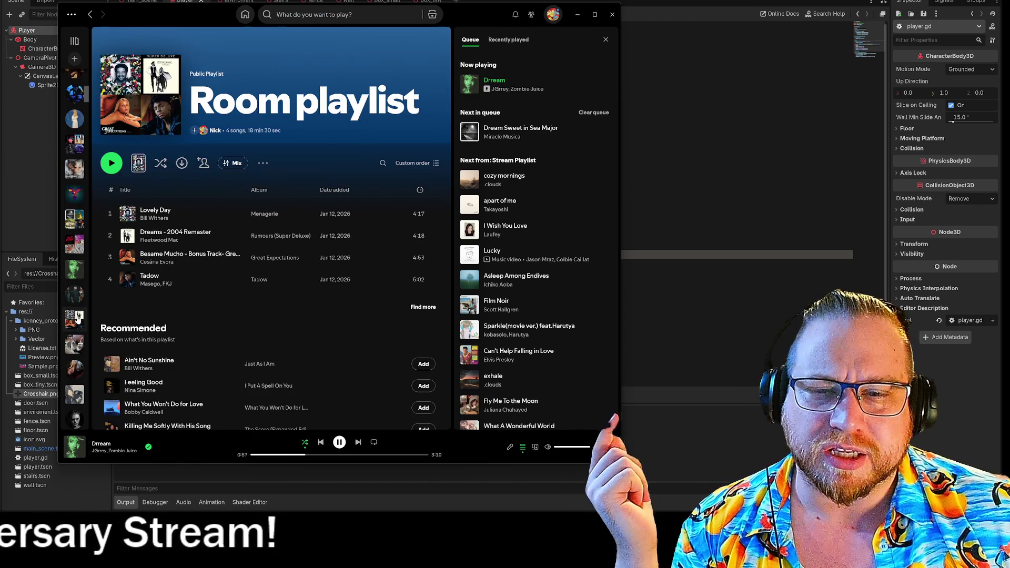
Step: Scroll through the Room playlist's tracks and recommendations, then open Ghost Of You
scroll(77, 322, down, 2)
scroll(77, 319, down, 1)
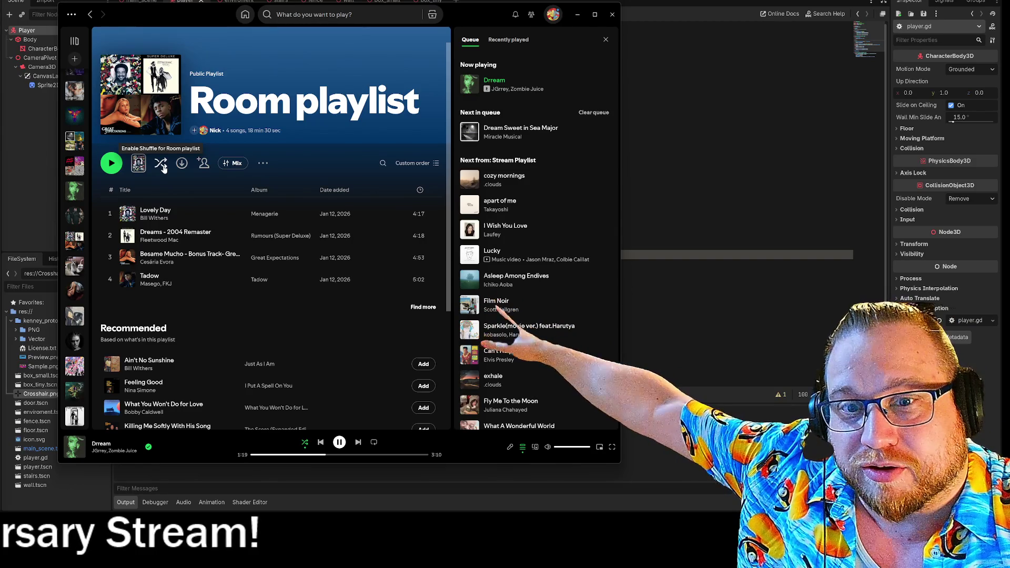
scroll(200, 383, down, 4)
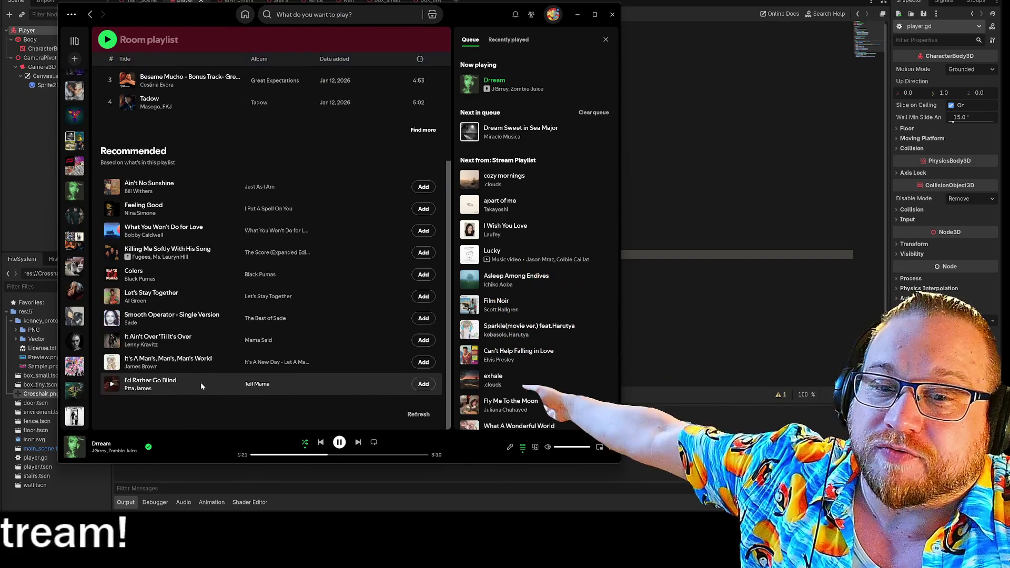
scroll(200, 384, up, 5)
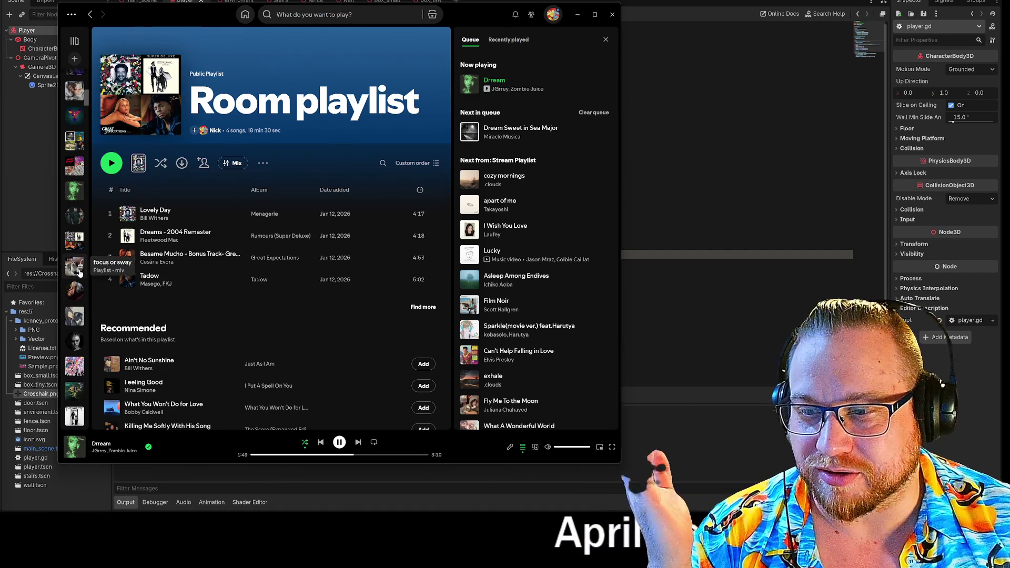
click(76, 318)
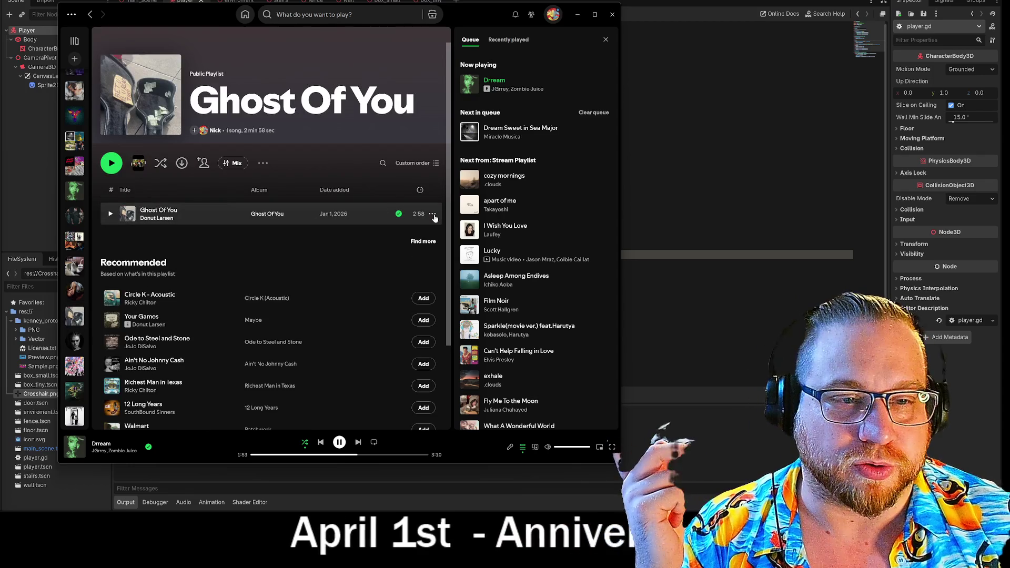
Step: Queue Ghost Of You and Donut Larsen's MDCC from the artist page
click(432, 214)
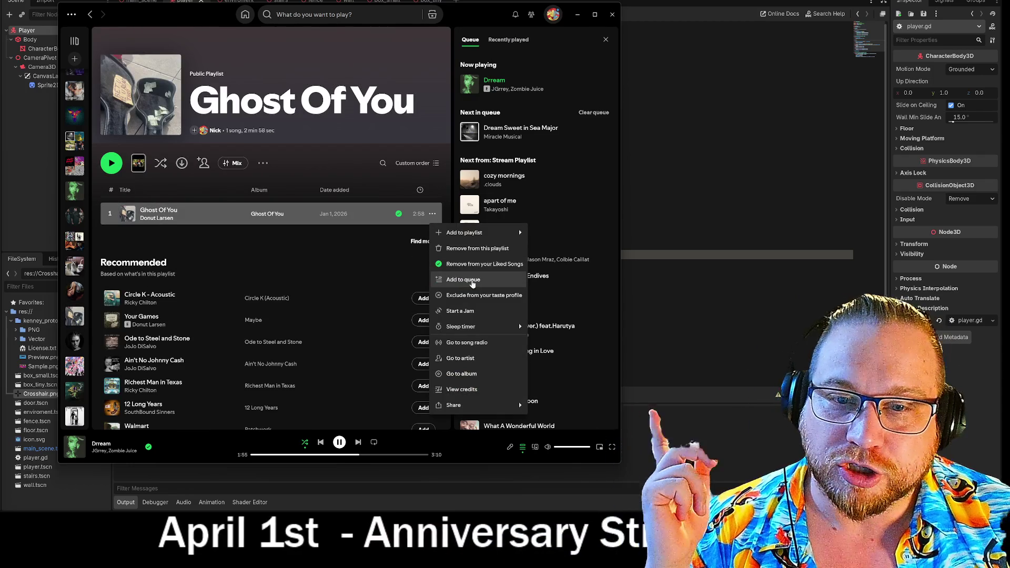
click(463, 279)
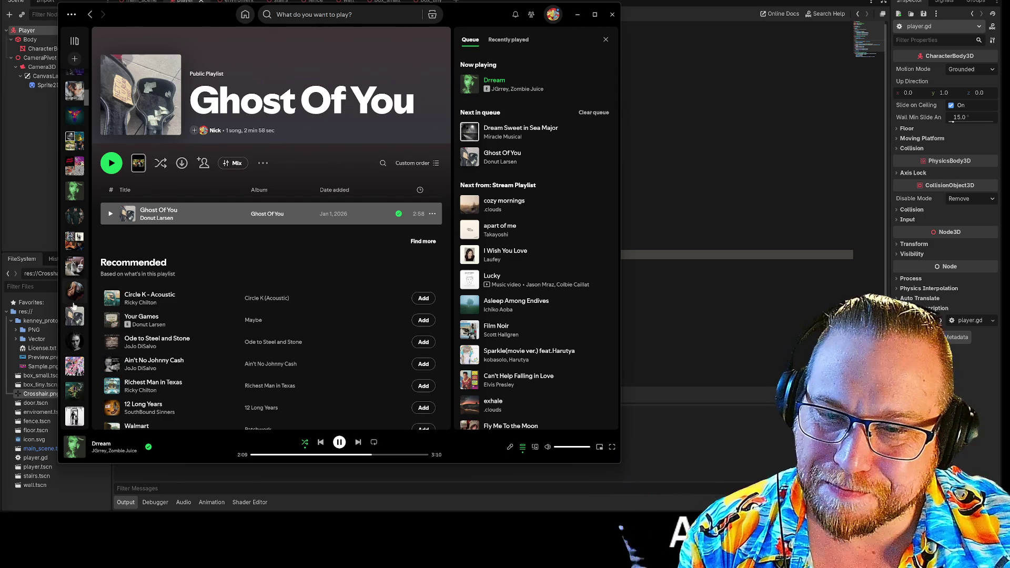
click(500, 163)
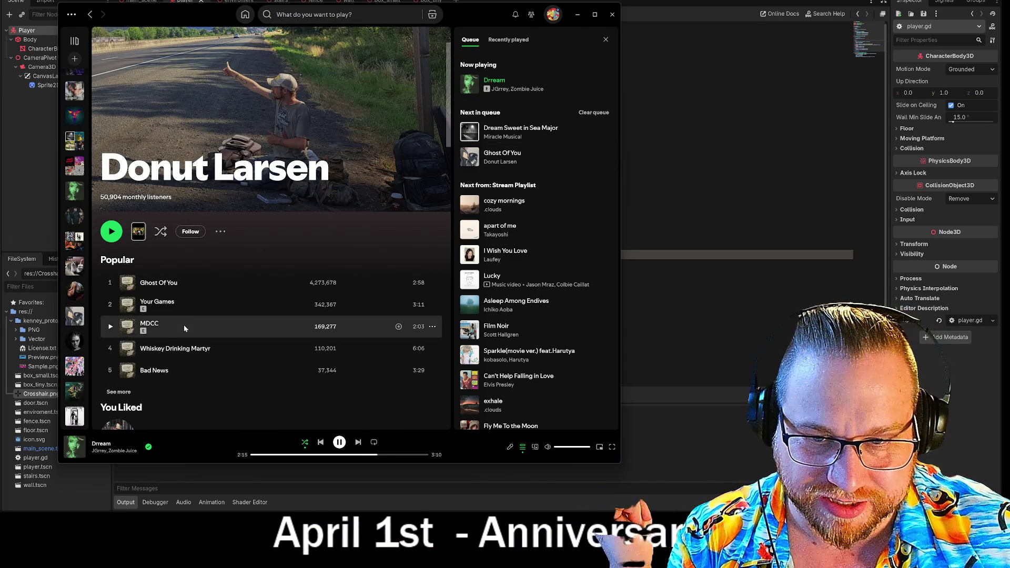
click(433, 327)
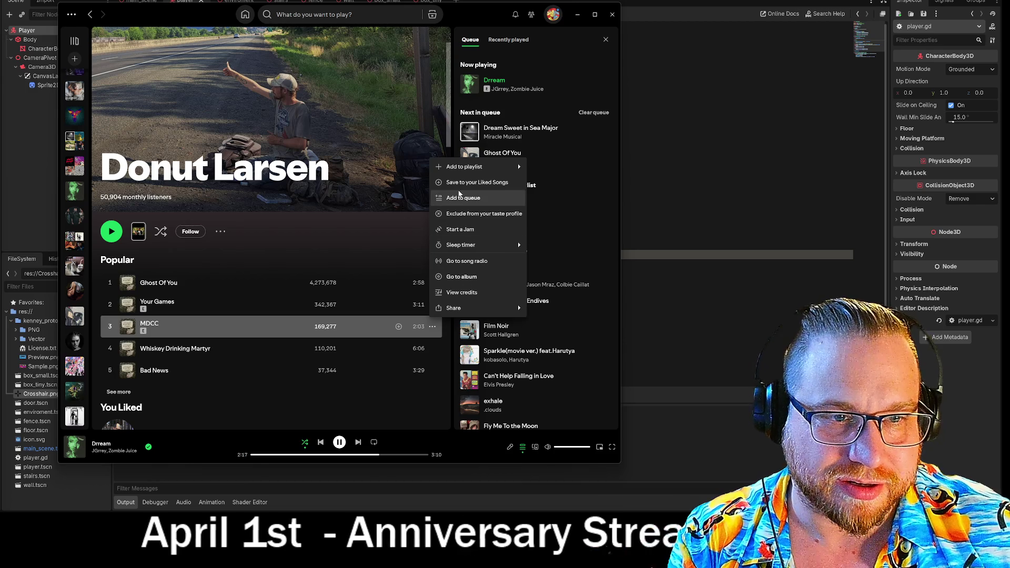
click(489, 198)
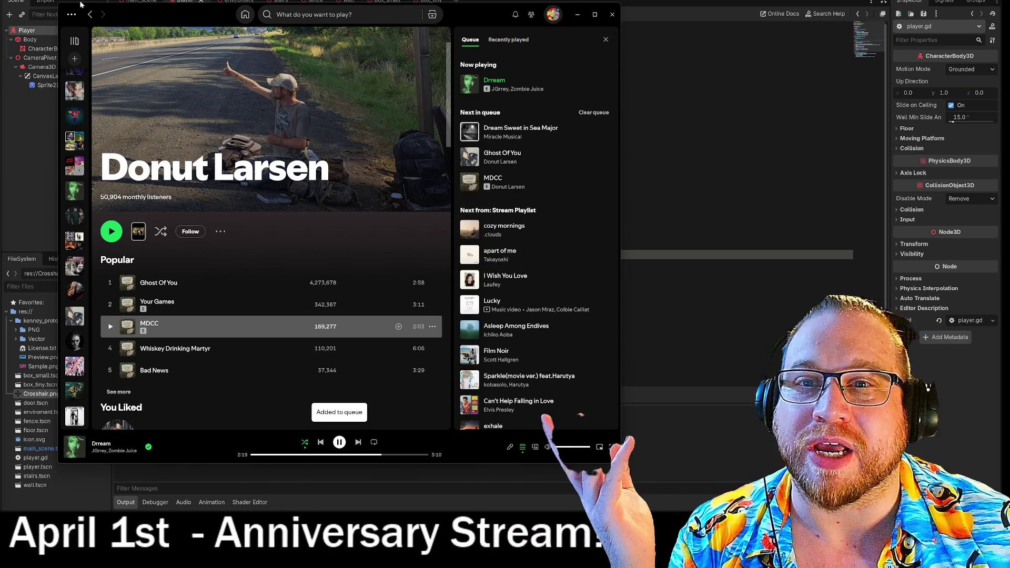
Step: Return to the Ghost Of You playlist and open the Landslide playlist
click(89, 15)
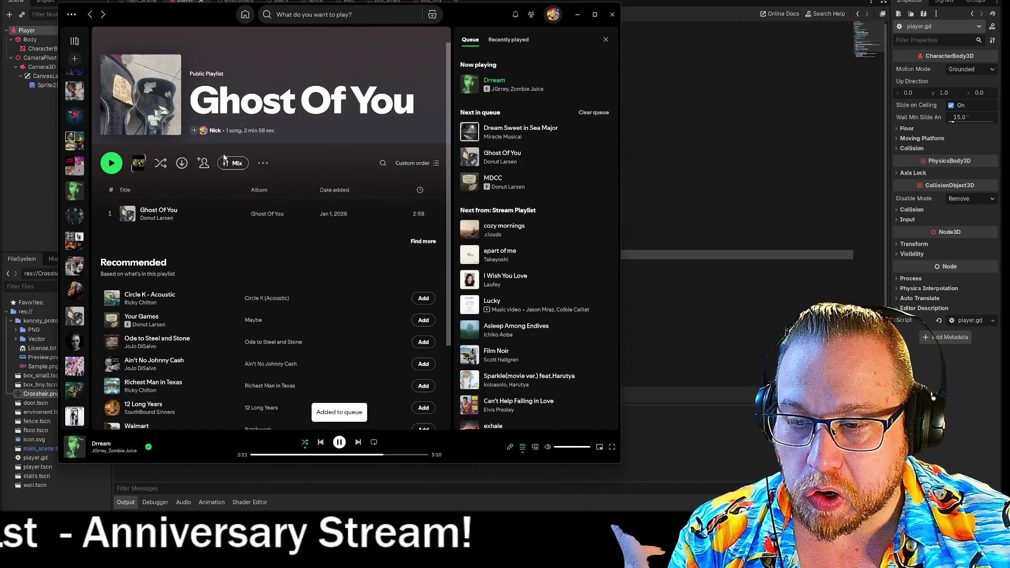
scroll(75, 260, down, 3)
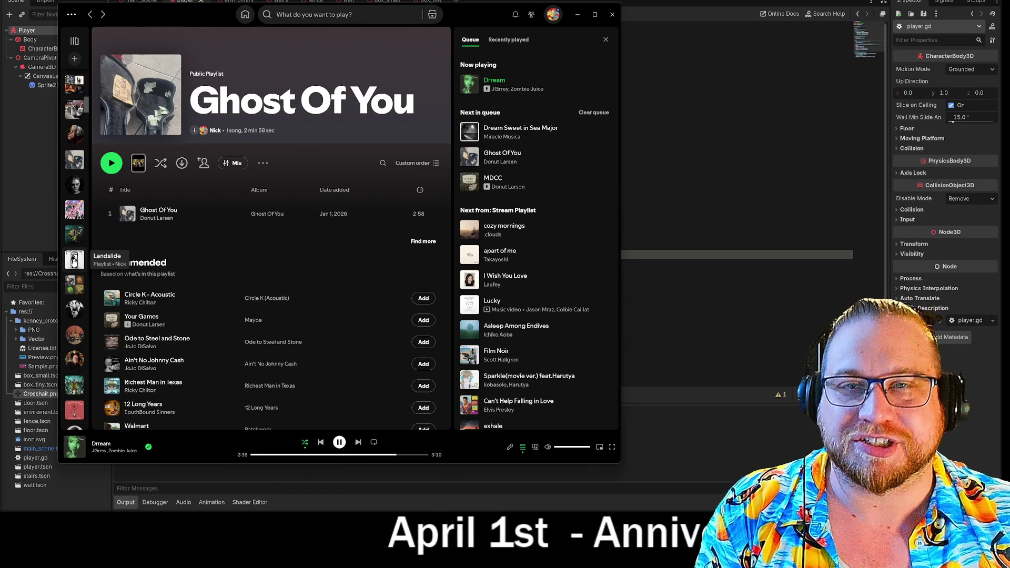
click(74, 259)
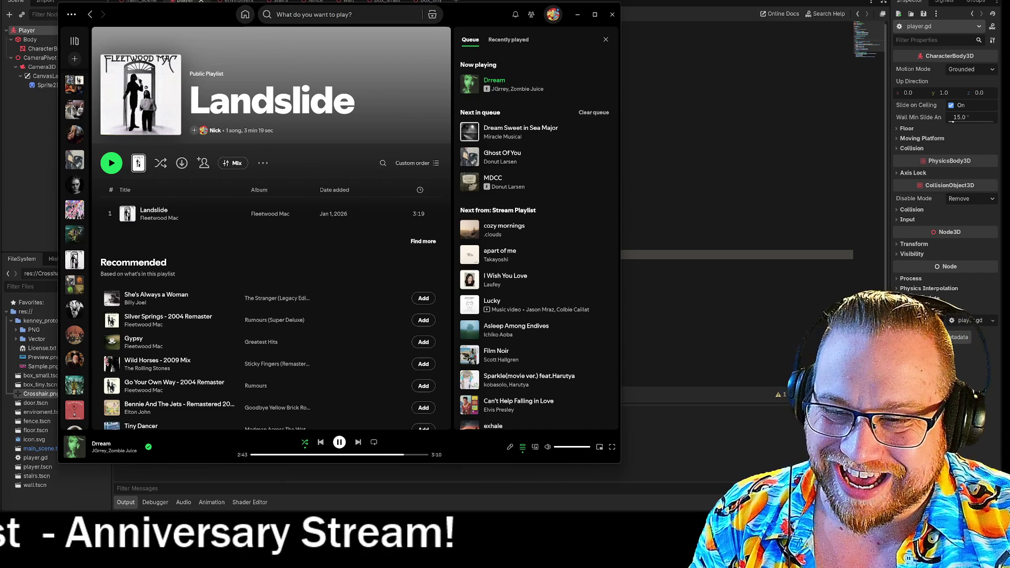
Step: From Ween's page, queue Ocean Man right after MDCC
click(76, 238)
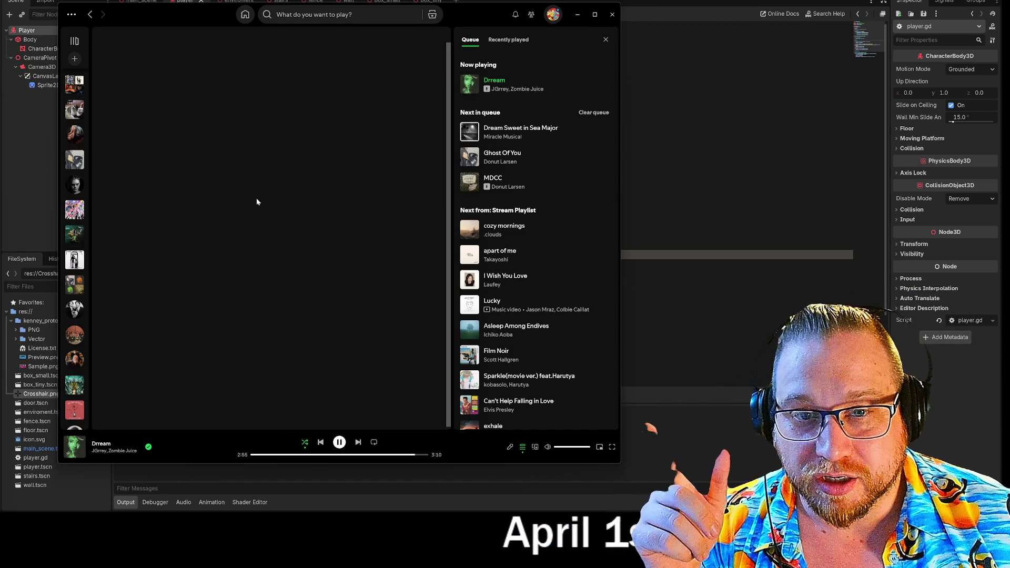
scroll(355, 150, down, 2)
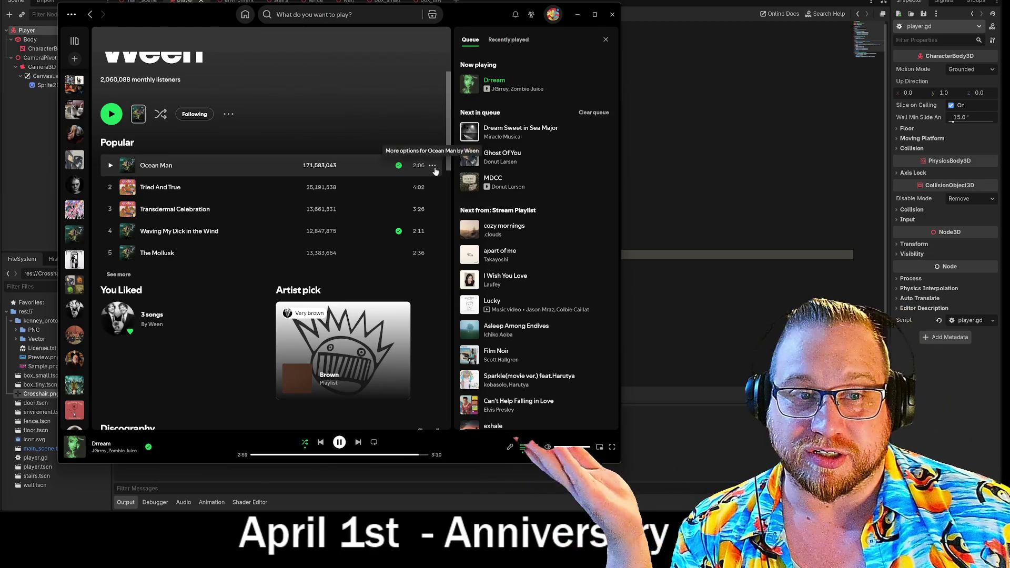
click(433, 165)
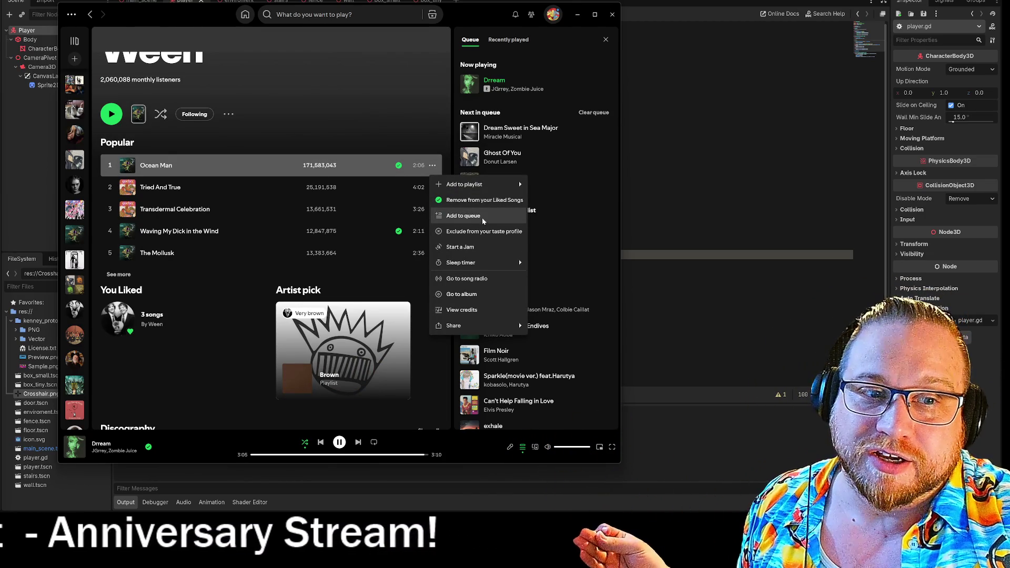
click(482, 221)
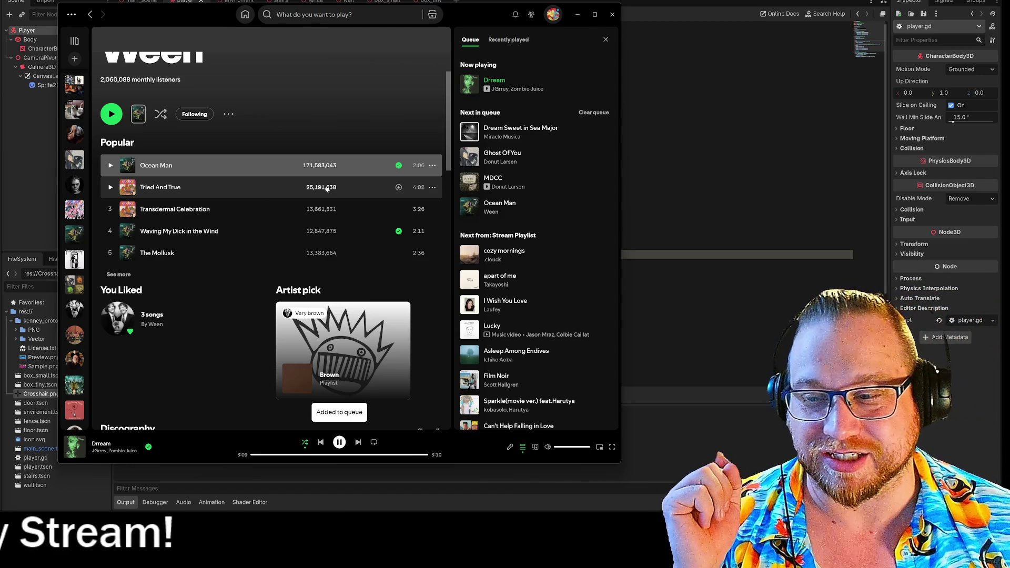
scroll(81, 221, down, 3)
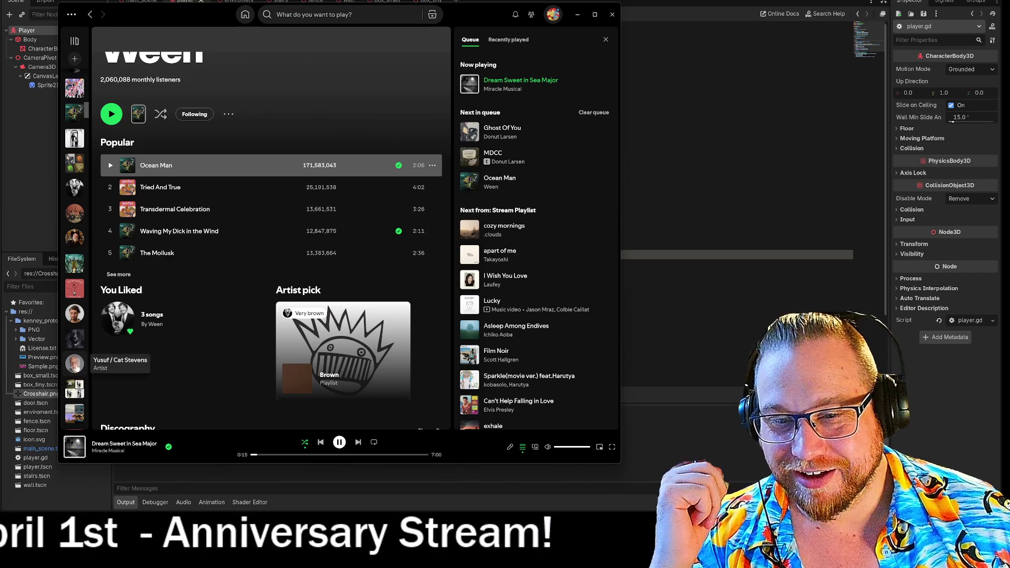
Step: Queue Yusuf / Cat Stevens' Father And Son, then show Ozzy Osbourne's Ordinary Man album
click(75, 364)
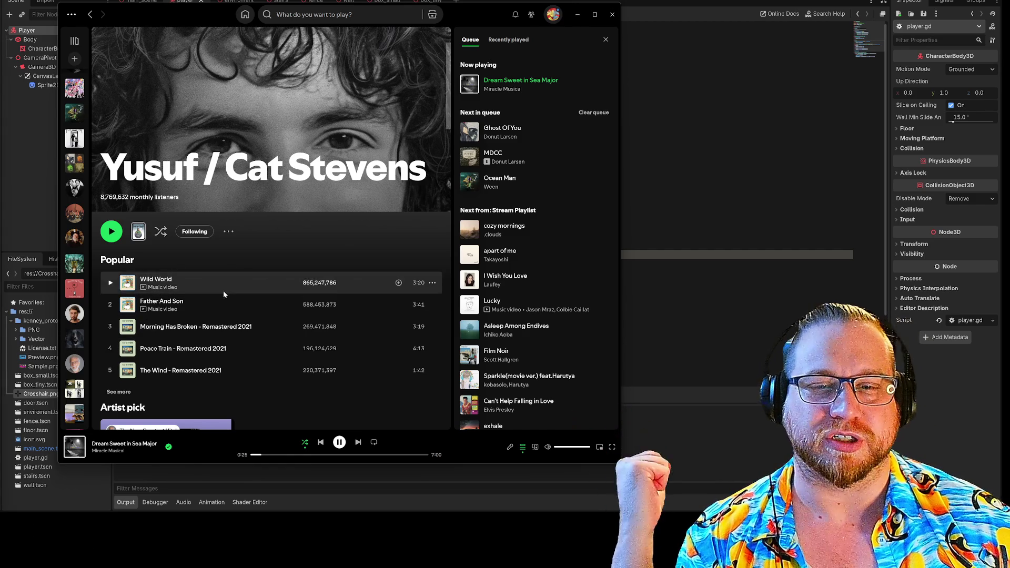
click(432, 306)
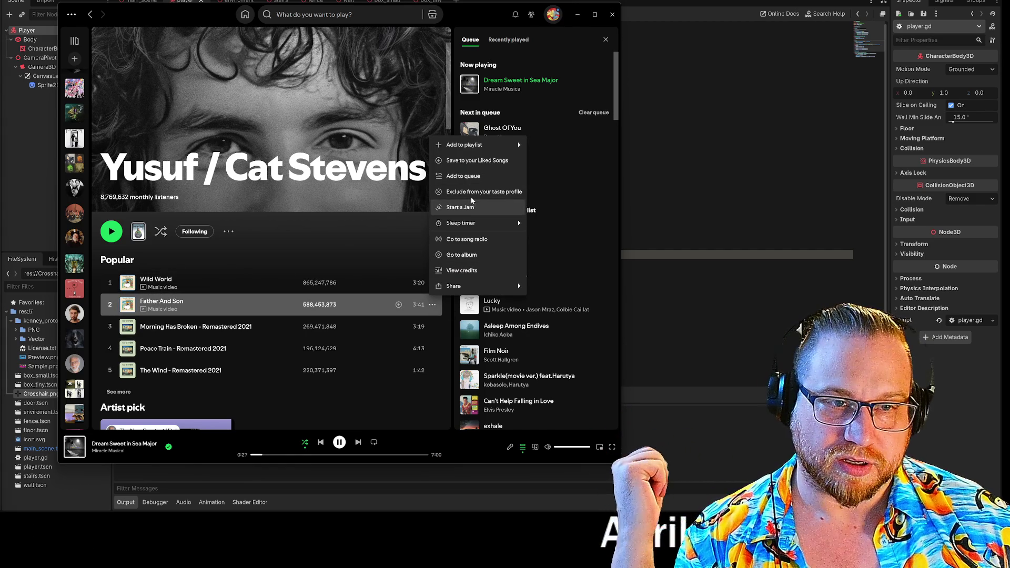
click(477, 177)
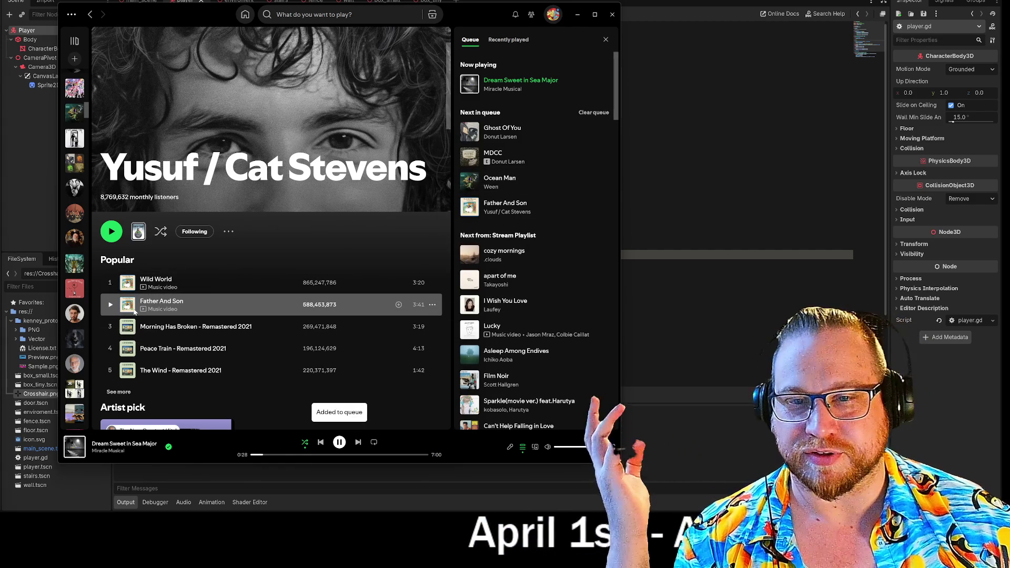
click(73, 341)
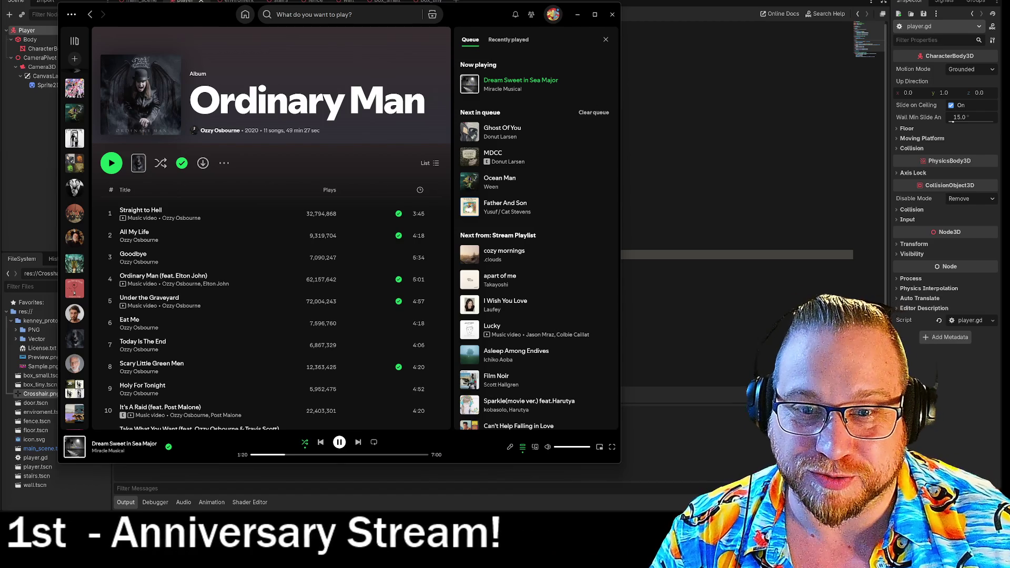
Step: Copy the song link for Dream Sweet in Sea Major from the Now playing row
scroll(295, 205, down, 2)
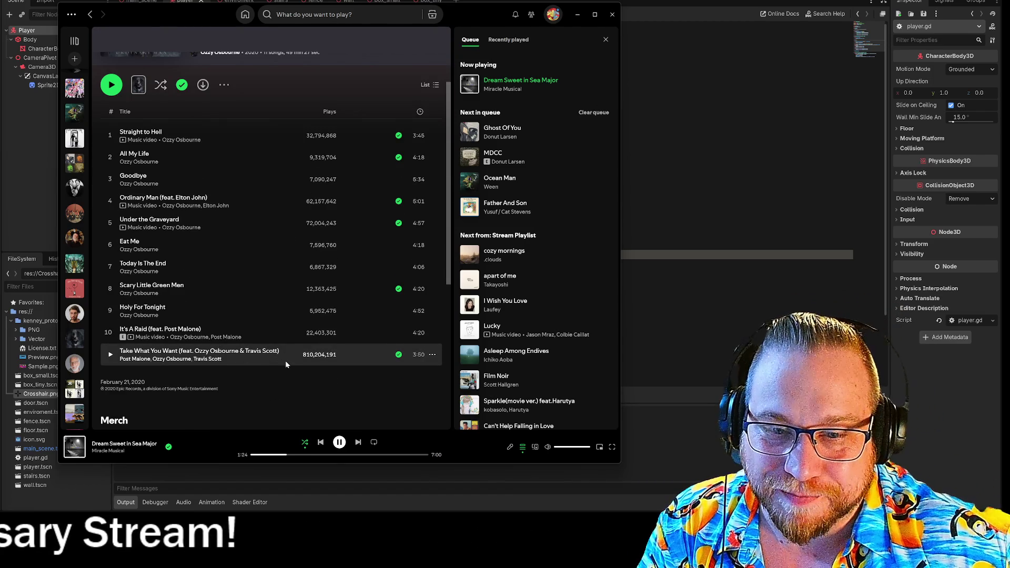
scroll(286, 358, up, 2)
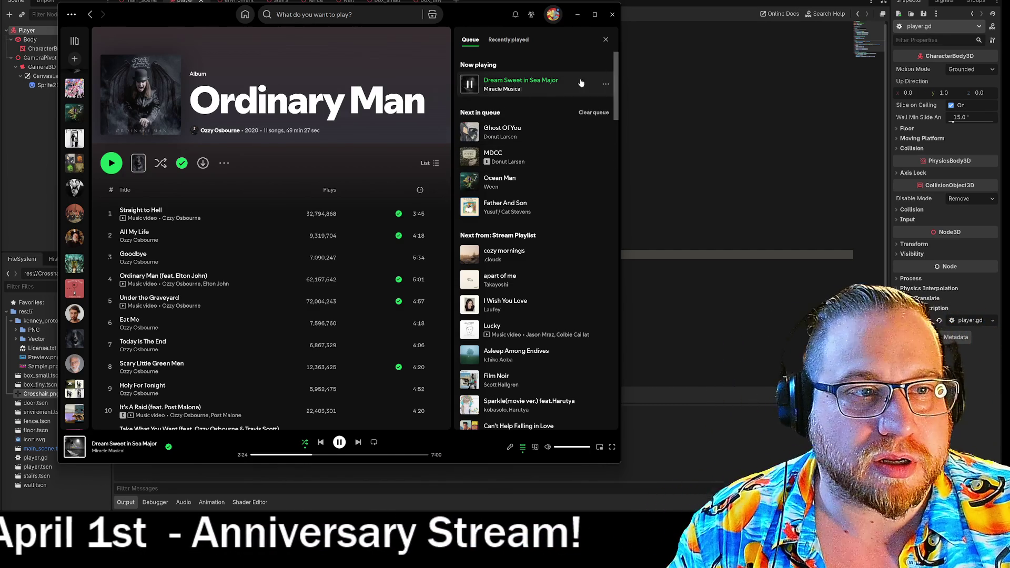
click(606, 86)
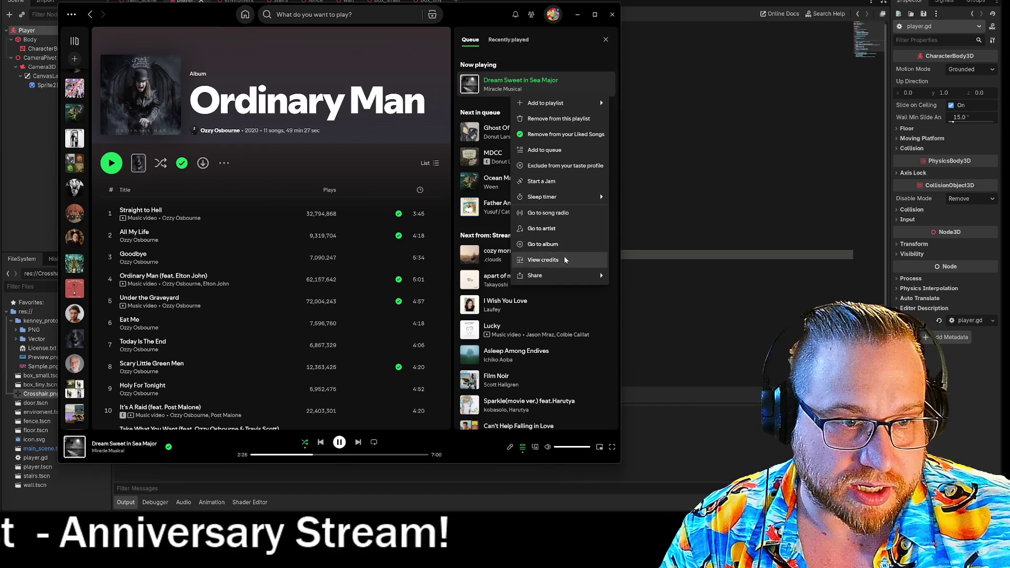
mouse_move(559, 277)
click(480, 277)
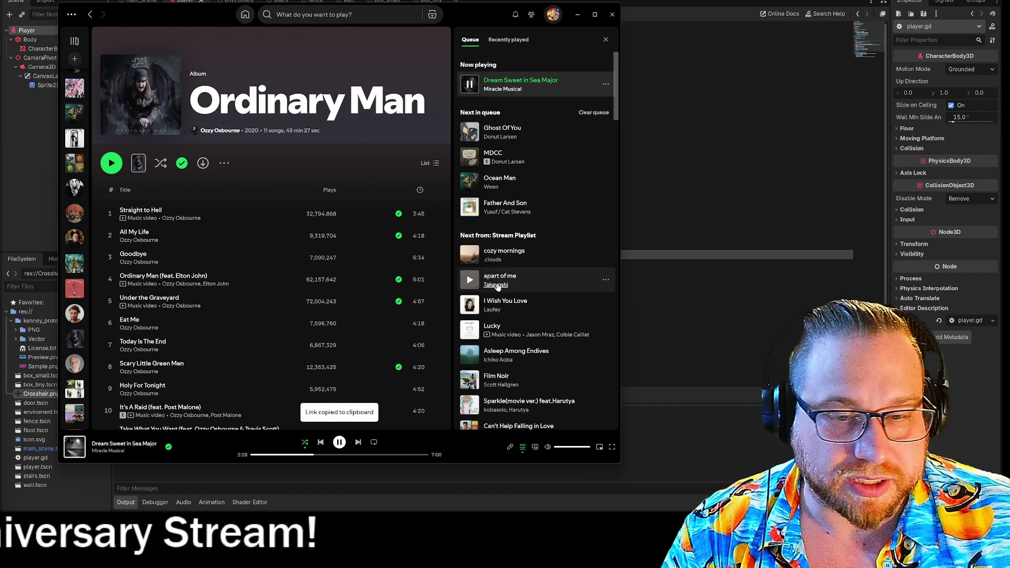
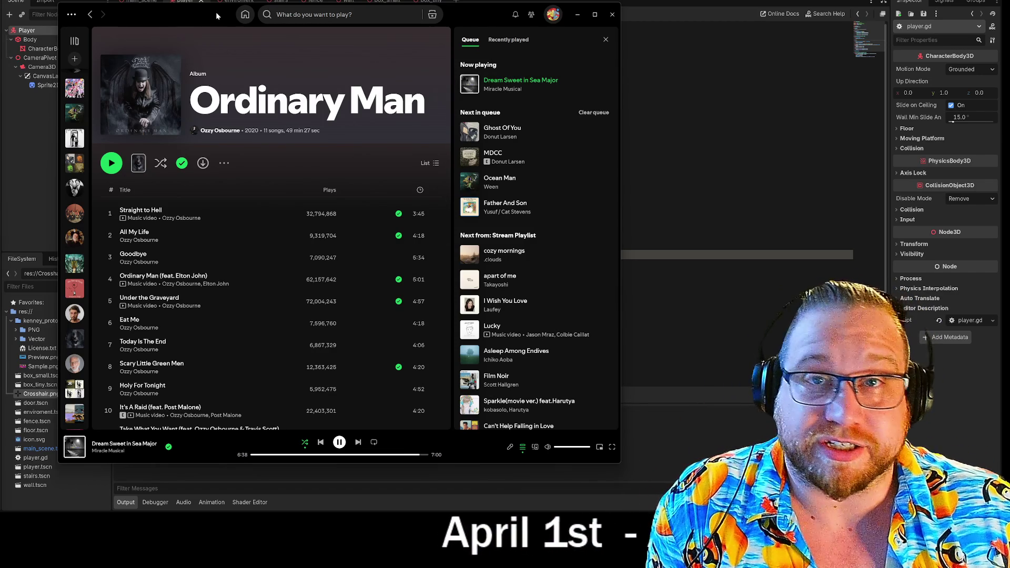
Step: Drag the Spotify window toward the left edge and return to Godot
mouse_move(253, 4)
mouse_down()
mouse_move(14, 6)
mouse_move(23, 6)
mouse_up()
key(alt+Tab)
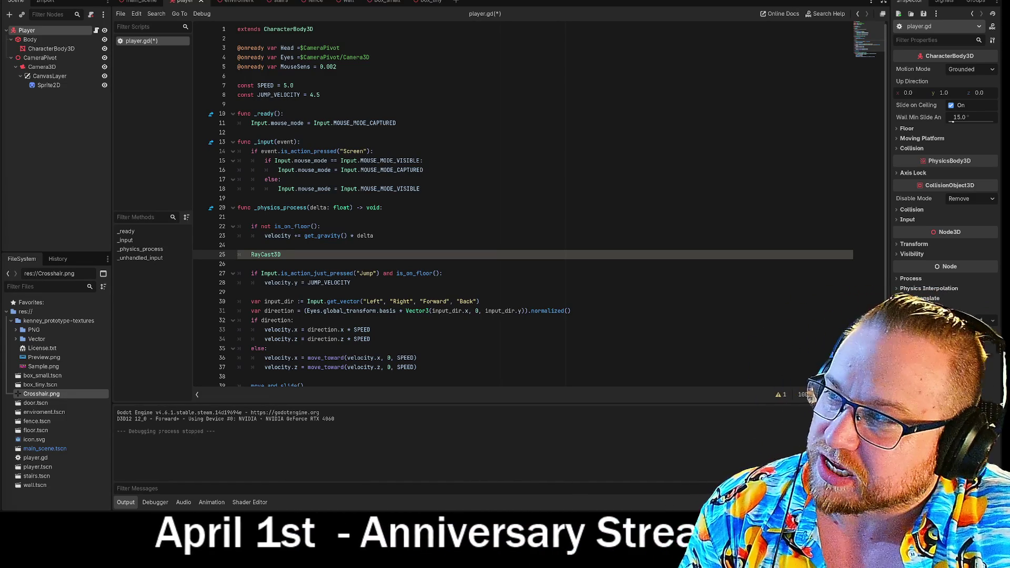
Step: Place the cursor on the gravity line in player.gd's _physics_process
click(344, 235)
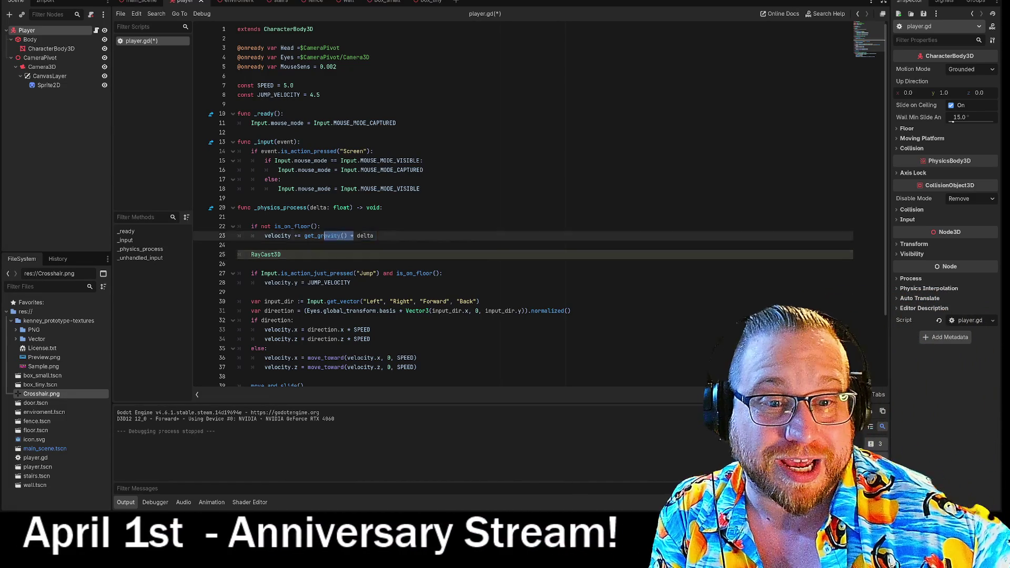
Step: Look over lines 25–37 of player.gd, then bring up player.gd's file options in the script list
drag(251, 254, 416, 367)
click(282, 254)
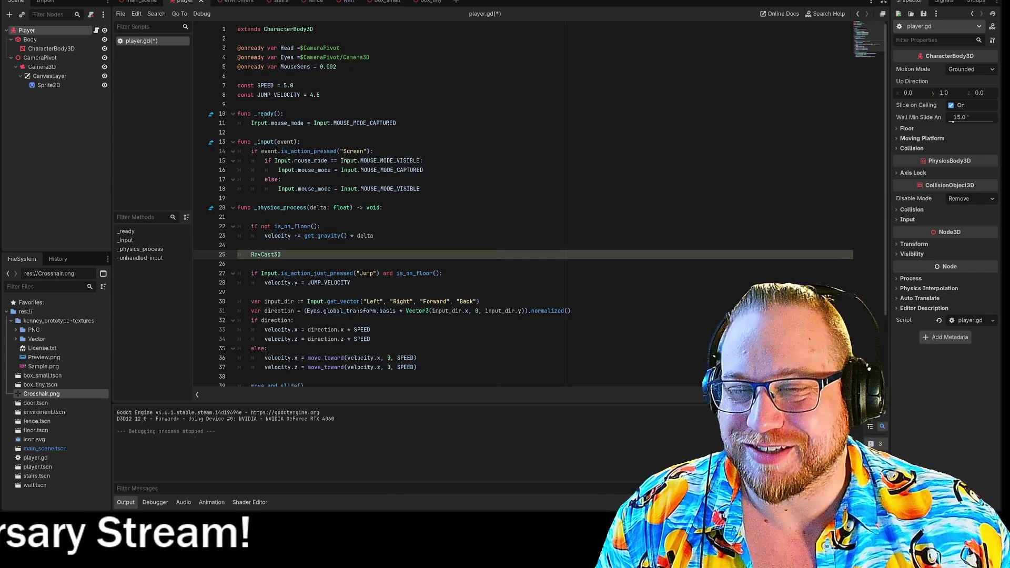
right_click(141, 44)
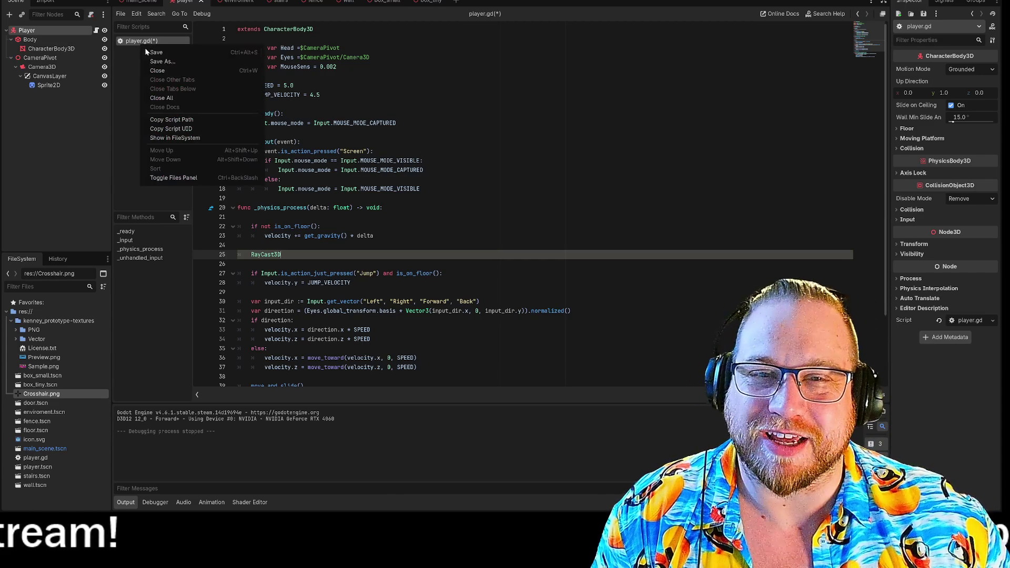
Step: Save player.gd from its context menu
click(158, 55)
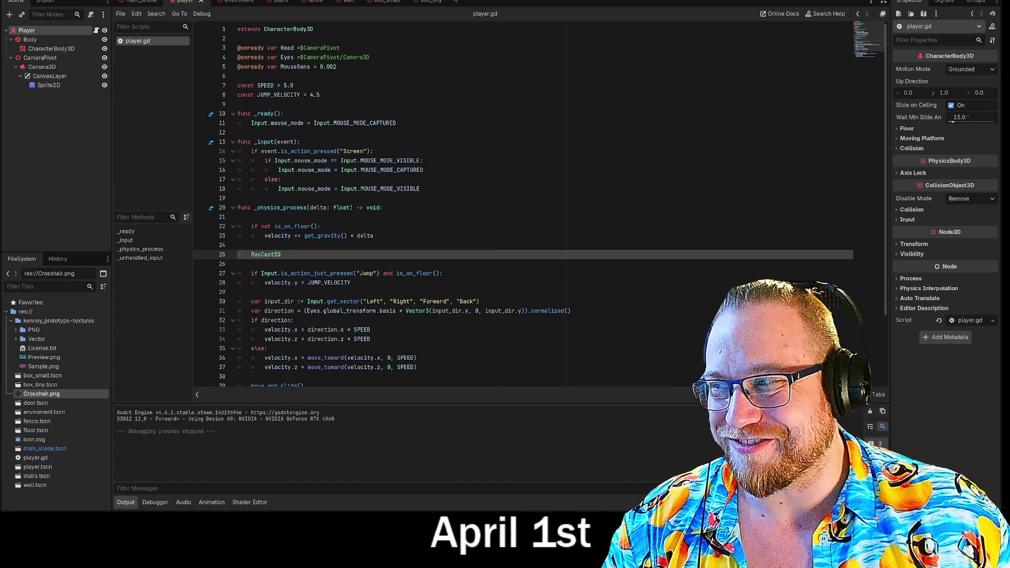
Step: Delete the RayCast3D placeholder on line 25 and move the raycast search results aside
key(shift+Home)
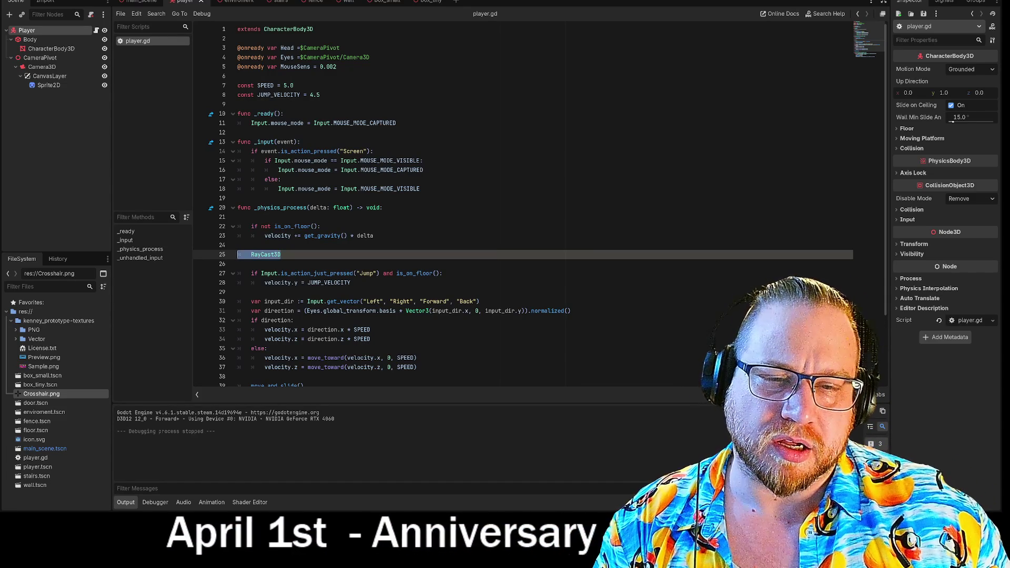
key(BackSpace)
key(BackSpace)
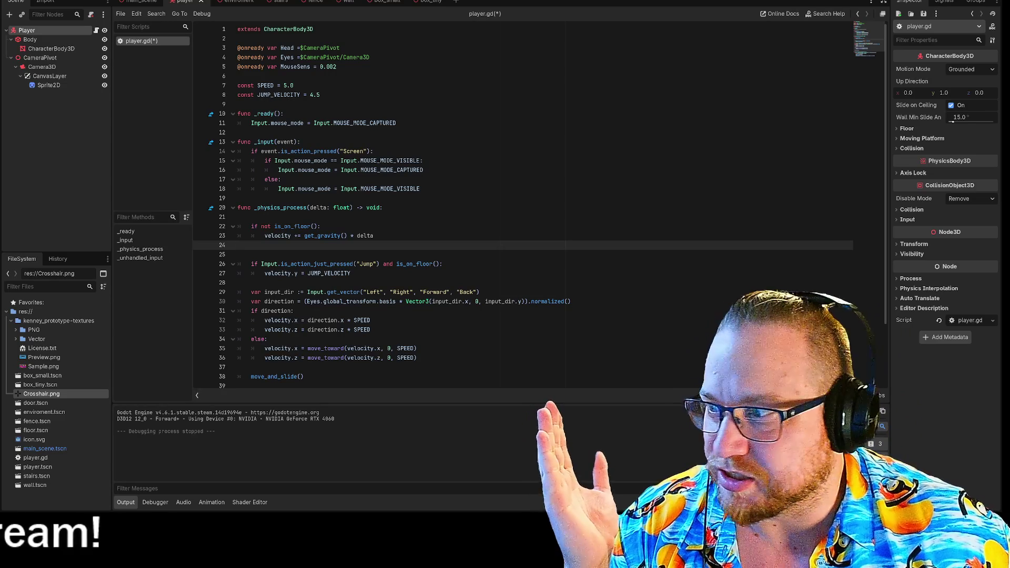
key(alt+Tab)
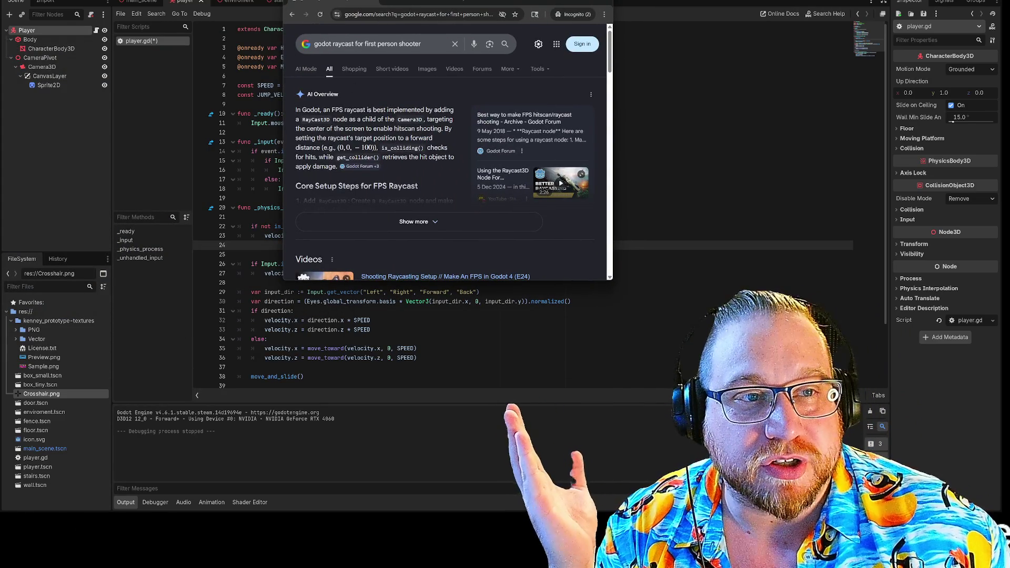
mouse_move(437, 5)
mouse_down()
mouse_move(442, 16)
mouse_move(371, 27)
mouse_move(1, 41)
mouse_up()
click(63, 41)
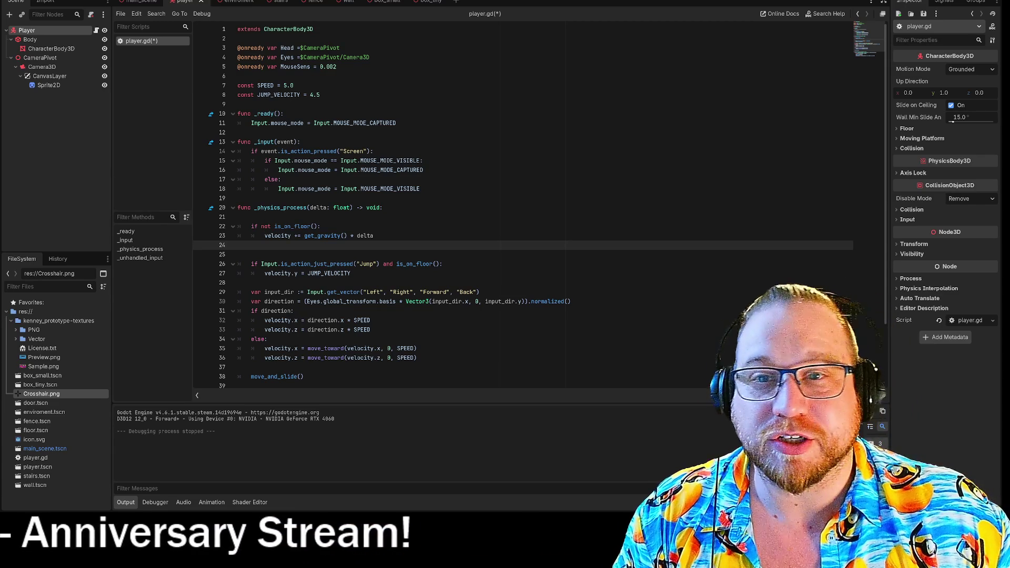
Step: Select the Camera3D node in the Scene dock
click(42, 67)
Step: Add a RayCast3D child under Camera3D by searching 'ray' in Create New Node
right_click(50, 69)
click(86, 76)
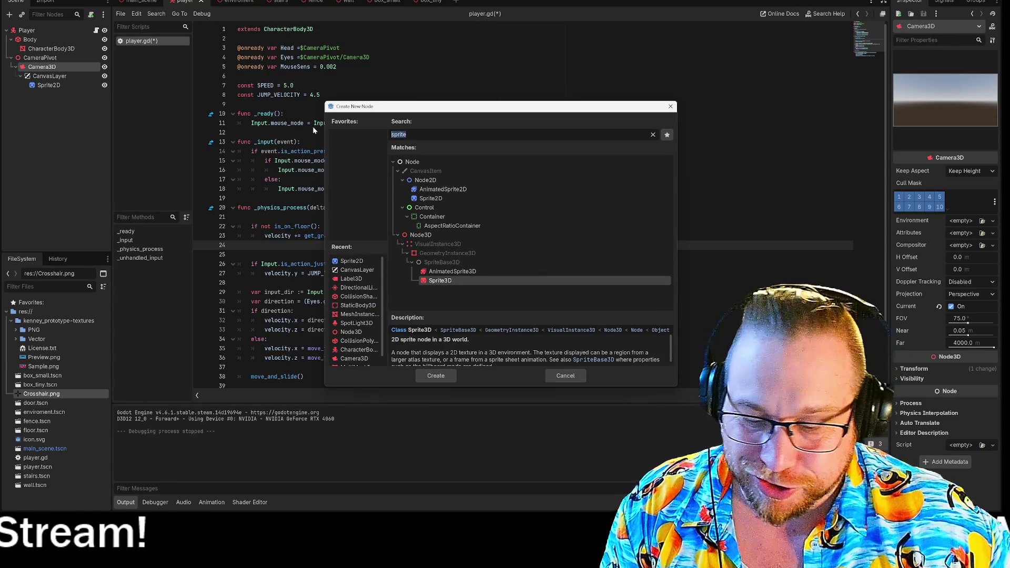
text(ray)
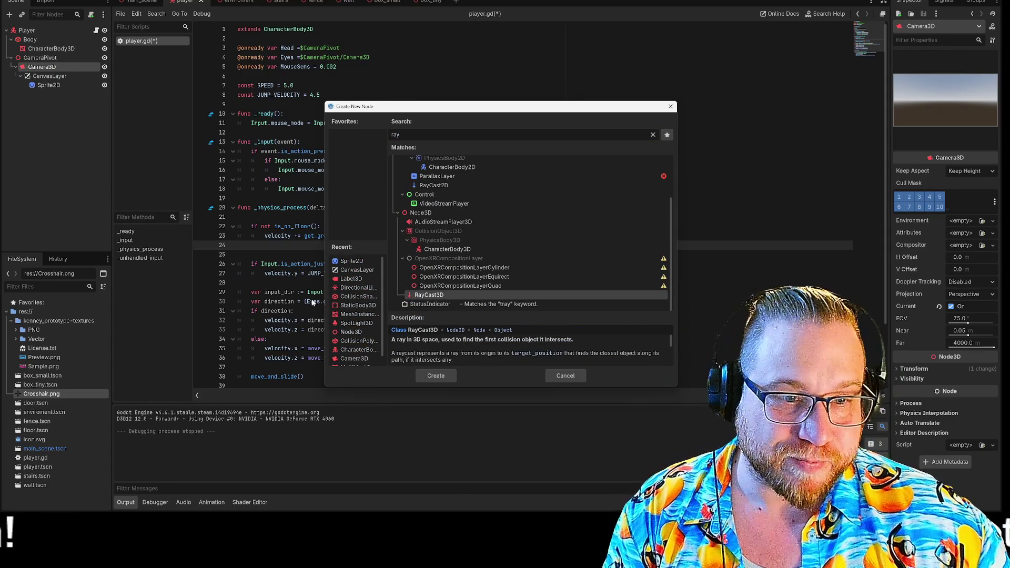
click(436, 376)
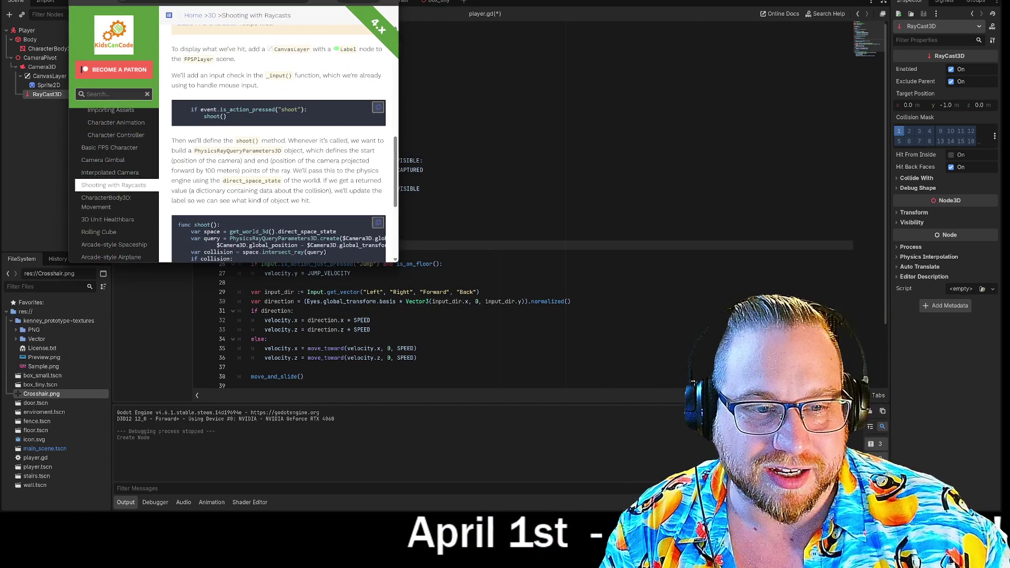
Step: Enlarge the KidsCanCode Shooting with Raycasts recipe window for easier reading
mouse_move(396, 261)
mouse_down()
mouse_move(636, 427)
mouse_move(625, 430)
mouse_up()
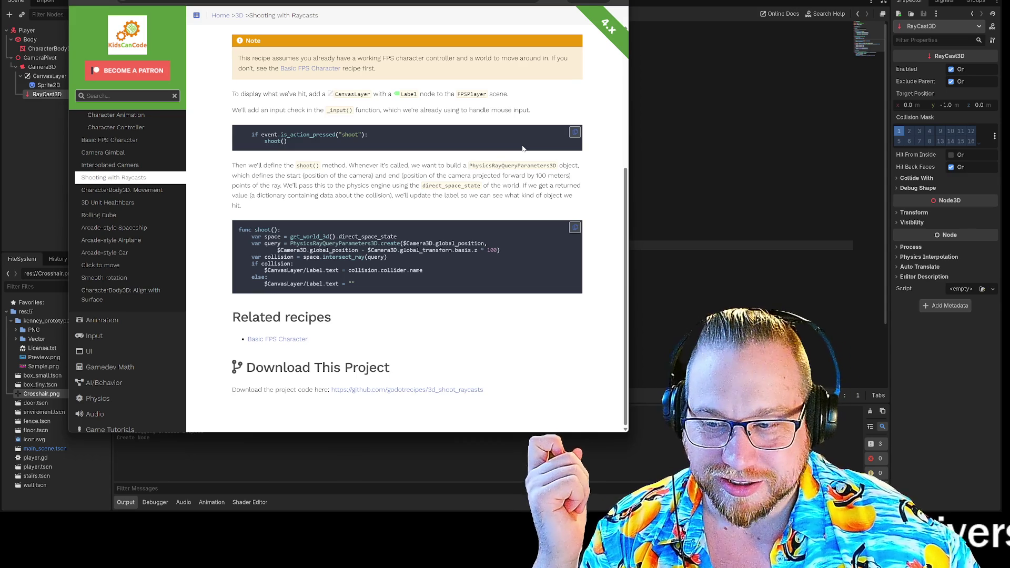
Step: Scroll up and down through the recipe's shoot() raycast code
scroll(522, 149, up, 5)
scroll(369, 132, down, 5)
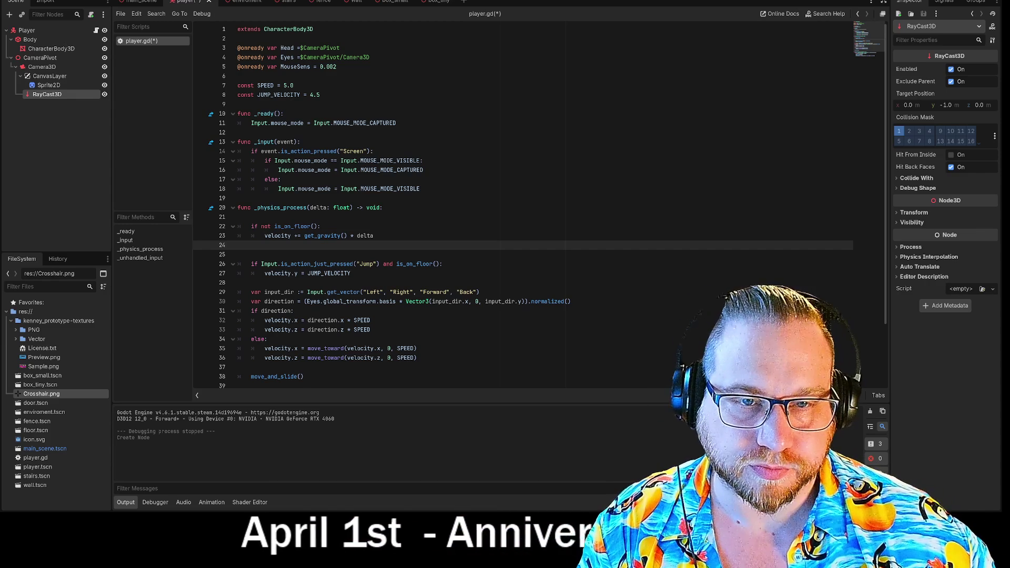
Step: In _input, add if event.is_action_pressed("shoot"): calling shoot(), indented with tabs
click(420, 188)
key(Return)
key(Return)
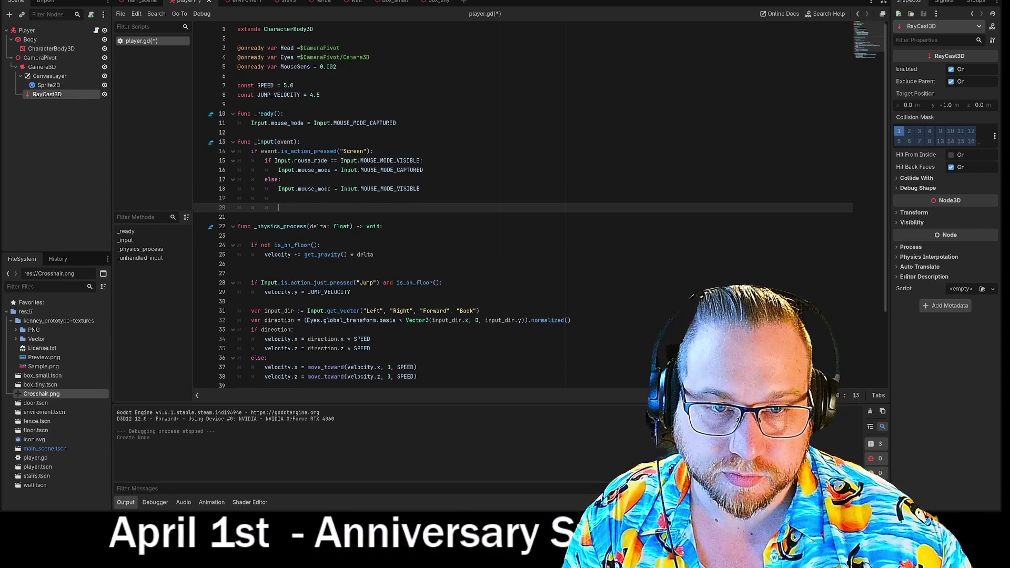
key(BackSpace)
key(BackSpace)
text(if event.is_action_pressed("shoot"):)
key(Return)
text(shoot())
key(Home)
key(shift+Home)
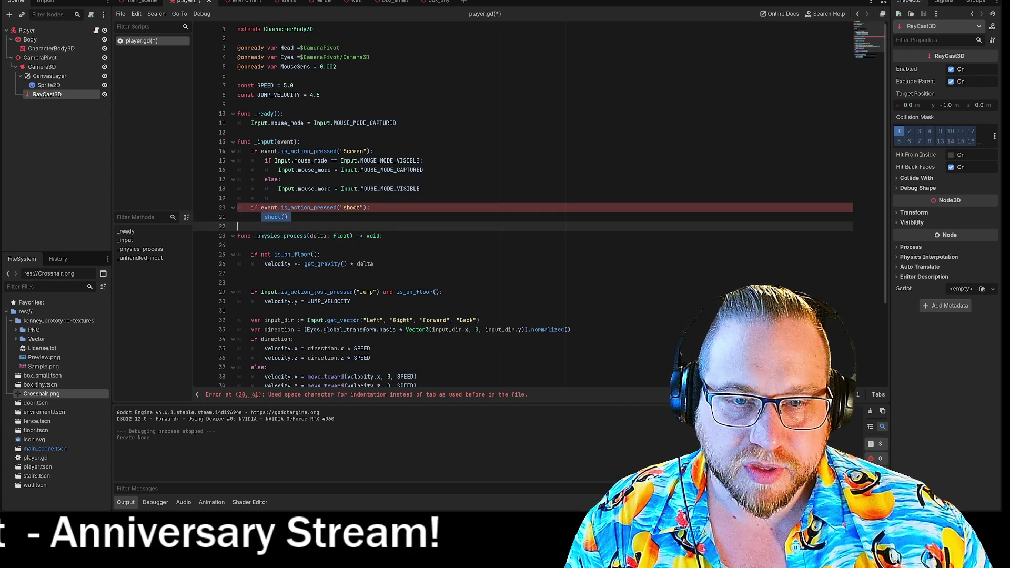
key(Tab)
key(Tab)
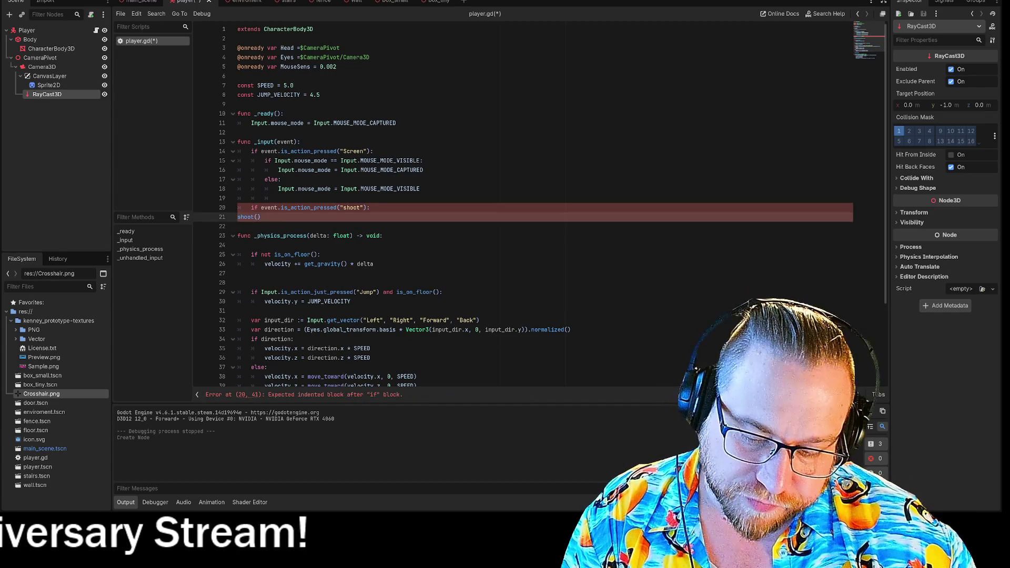
key(End)
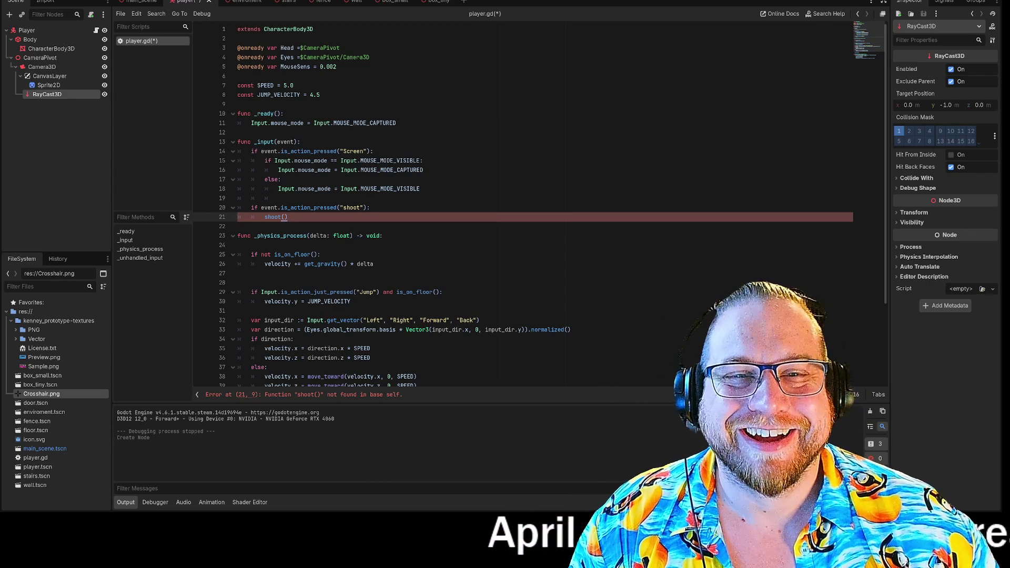
Step: Paste the recipe's shoot() function into blank lines above func _input
click(237, 104)
click(238, 132)
key(Return)
key(Return)
key(Up)
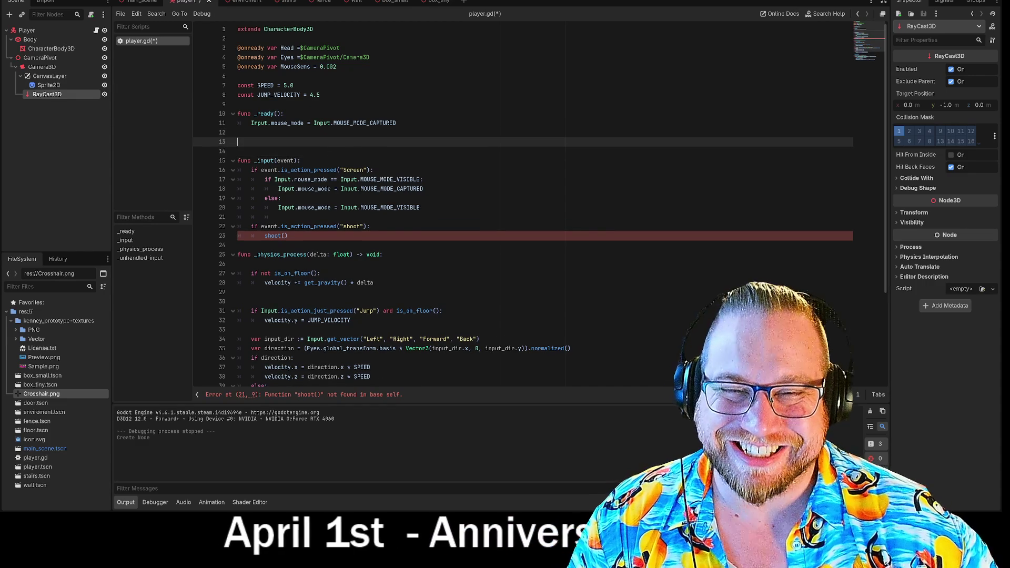
text(func shoot(): 	var space = get_world_3d().direct_space_state 	var query = PhysicsRayQueryParameters3D.create($Camera3D.global_position, 			$Camera3D.global_position - $Camera3D.global_transform.basis.z * 100) 	var collision = space.intersect_ray(query) 	if collision: 		$CanvasLayer/Label.text = collision.collider.name 	else: 		$CanvasLayer/Label.text = "")
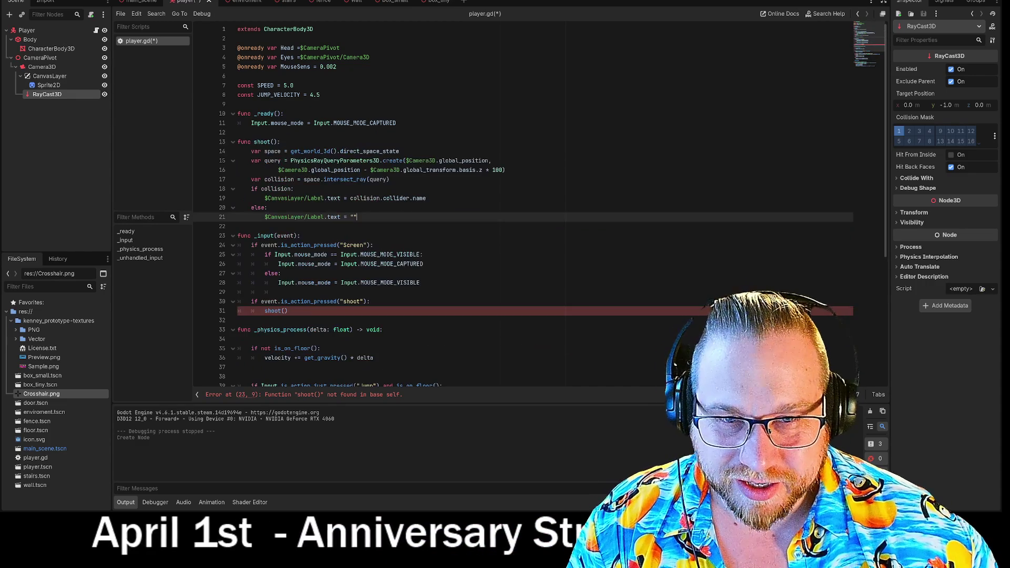
Step: Replace the space indentation on shoot() lines 14–18 with tabs
drag(250, 151, 234, 153)
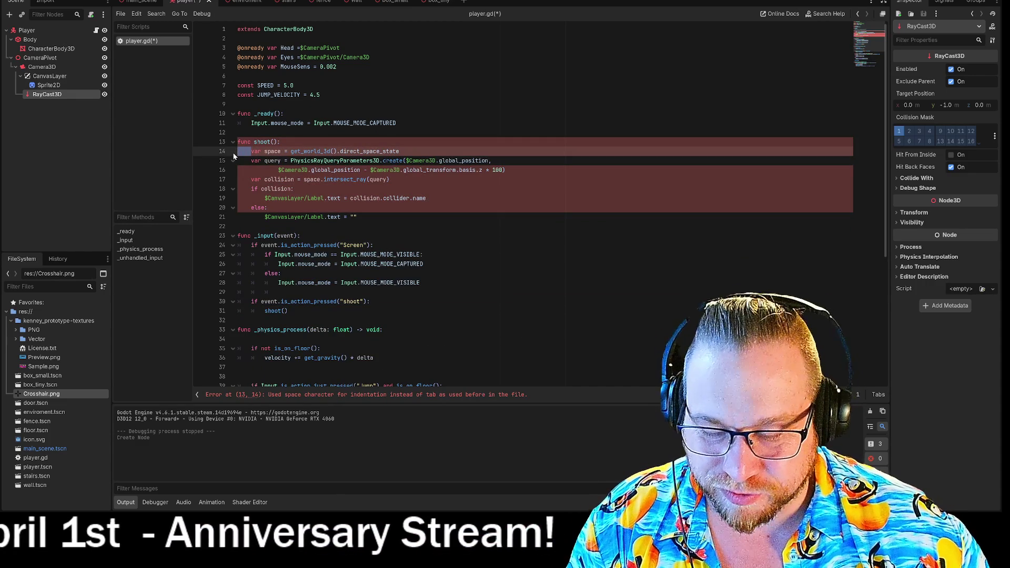
key(Tab)
key(Down)
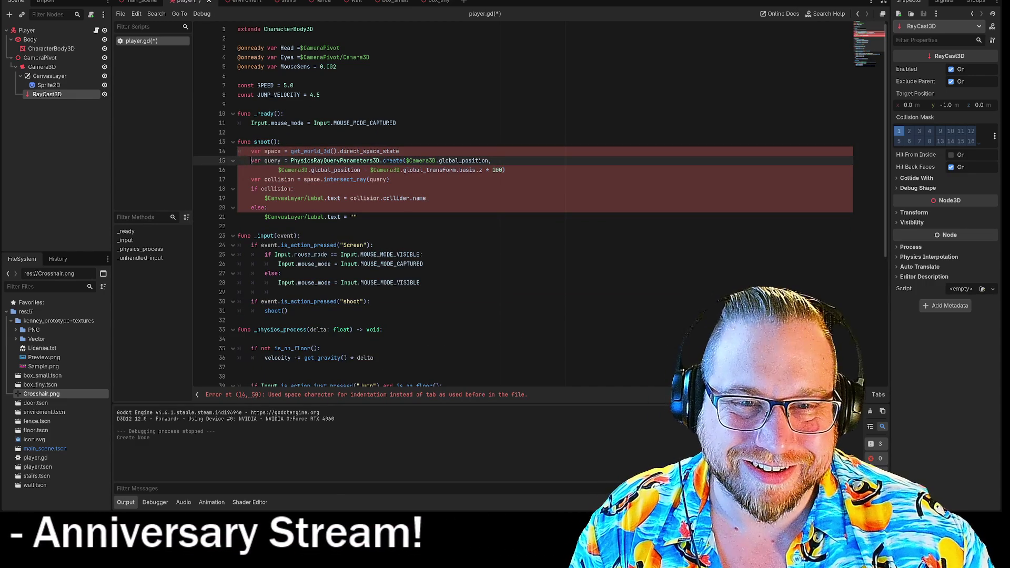
key(shift+Home)
key(Tab)
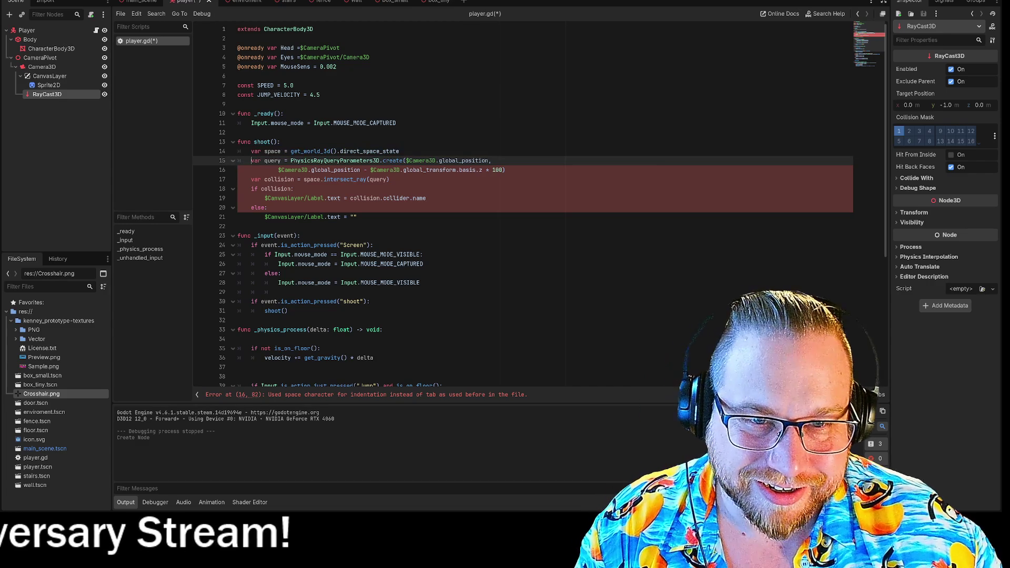
drag(278, 170, 229, 170)
key(Tab)
key(Tab)
key(Down)
key(shift+Home)
key(Tab)
key(Down)
key(shift+Home)
key(Tab)
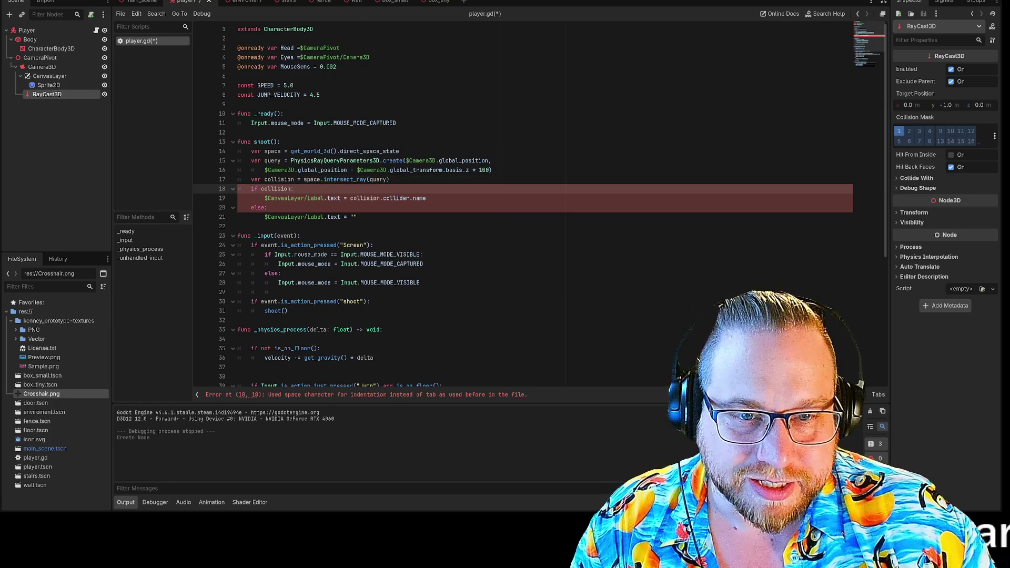
Step: Re-indent line 19 with a tab and remove the line setting the label to the collider name
key(Down)
key(shift+Home)
key(BackSpace)
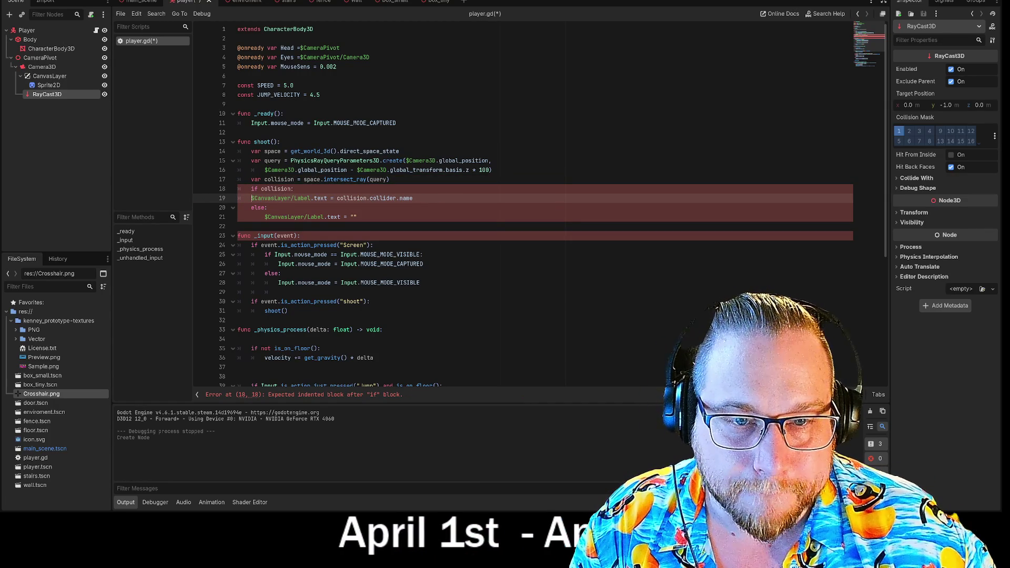
key(Tab)
key(Down)
key(shift+Home)
key(Tab)
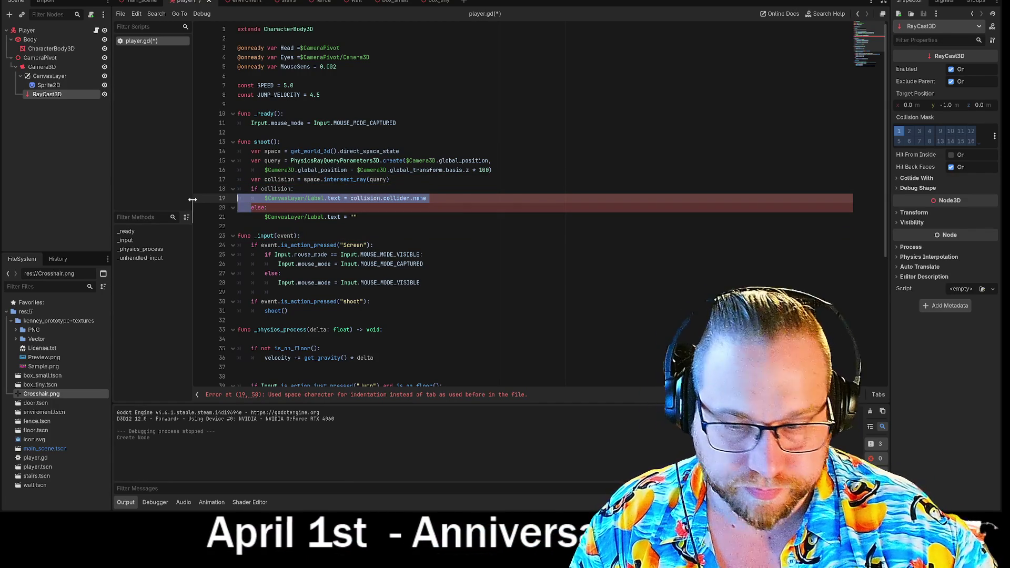
key(Up)
key(ctrl+shift+k)
Step: Restore the collider-name line under if collision and tab-indent the else: block
key(Down)
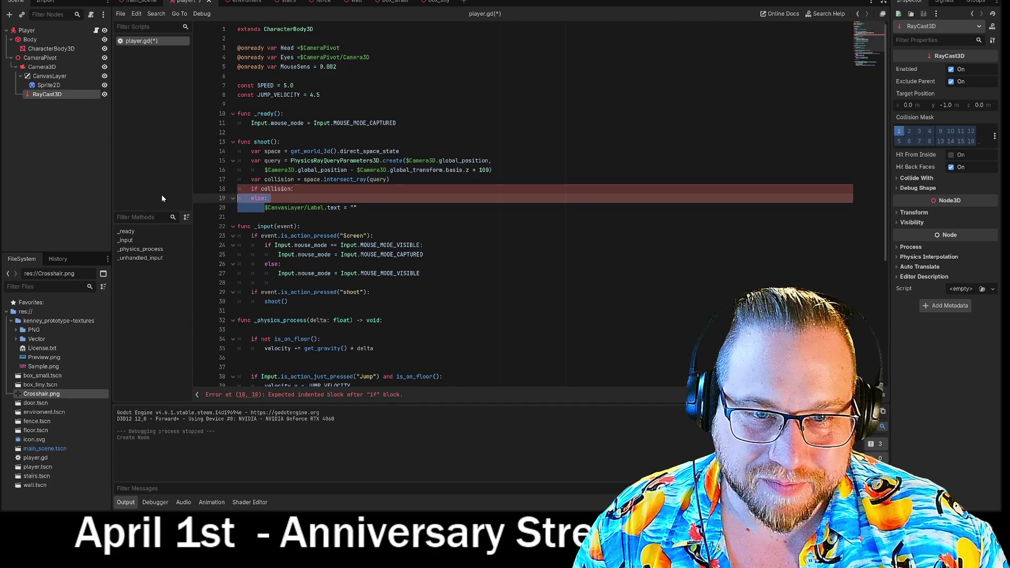
key(Home)
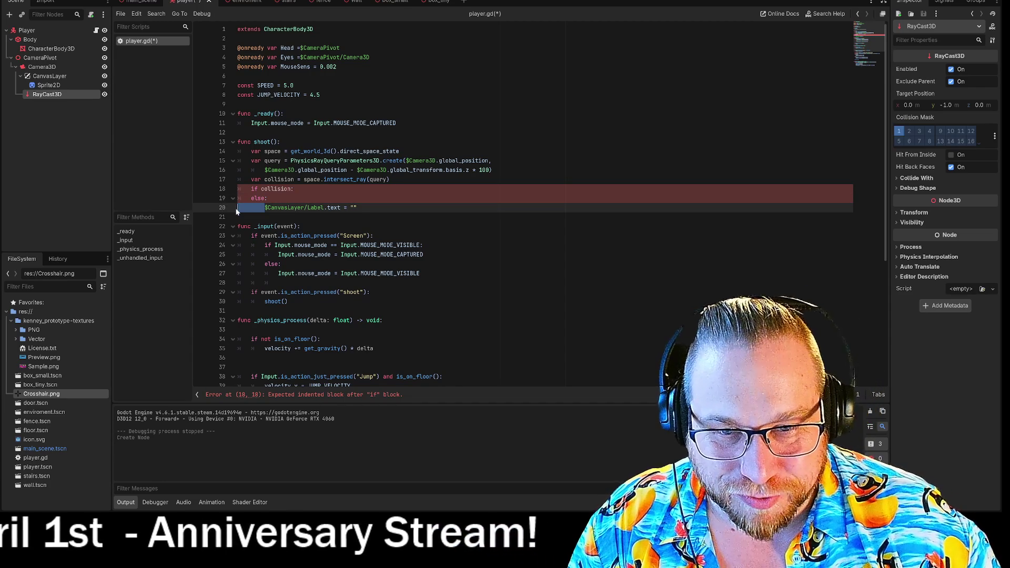
key(BackSpace)
key(BackSpace)
key(BackSpace)
key(Tab)
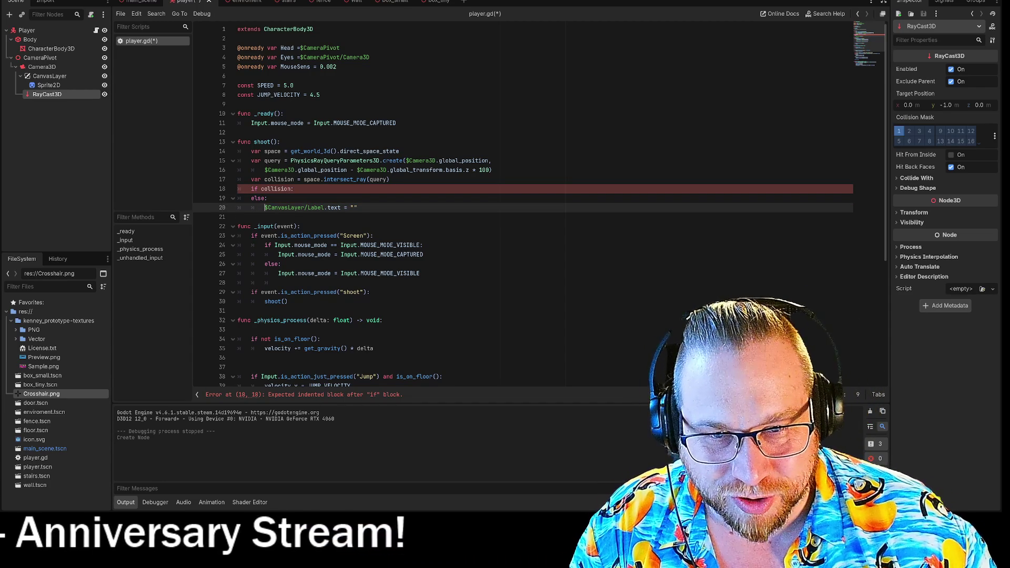
key(BackSpace)
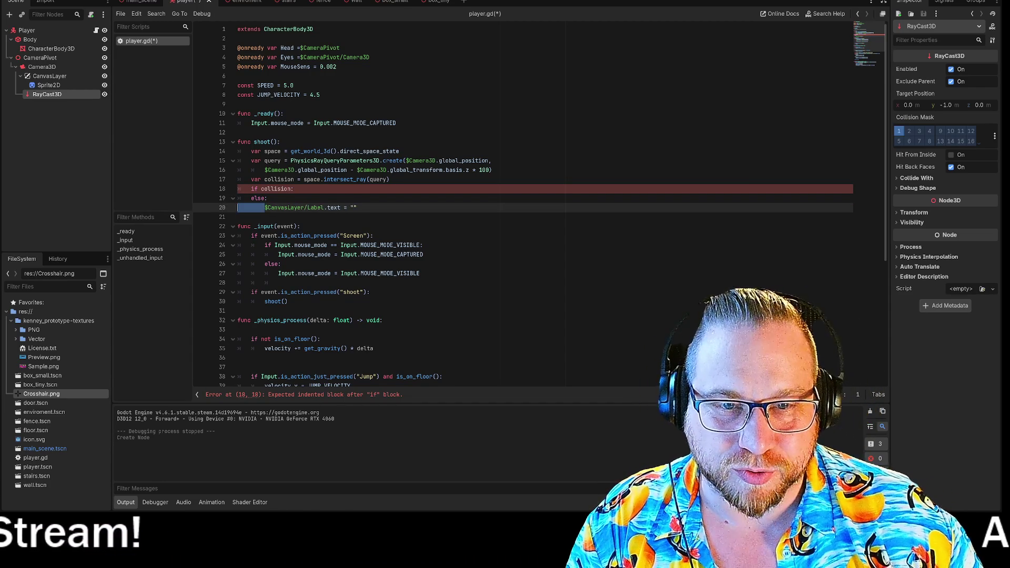
key(ctrl+v)
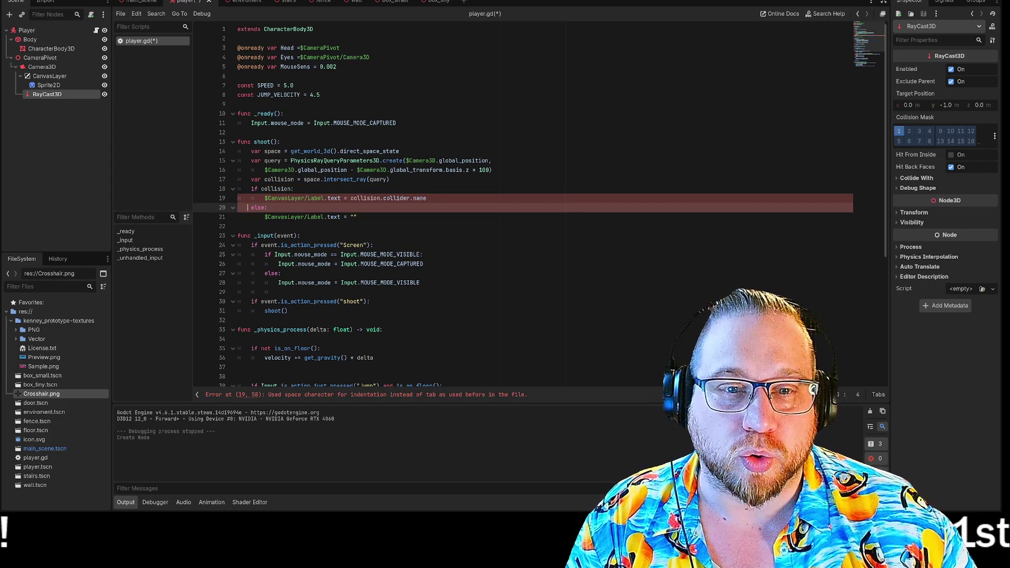
key(Tab)
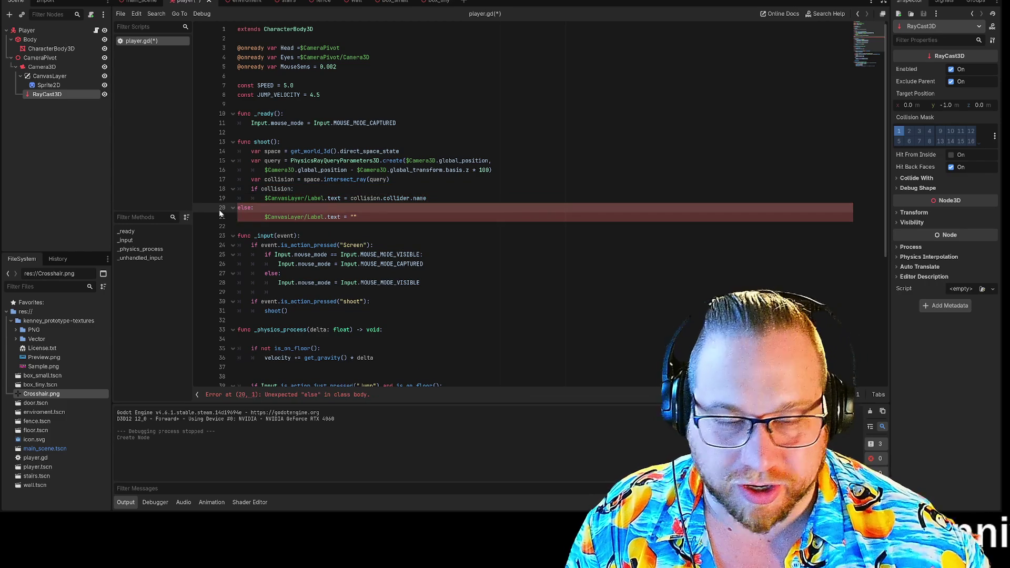
key(Down)
key(shift+Home)
key(Tab)
key(Tab)
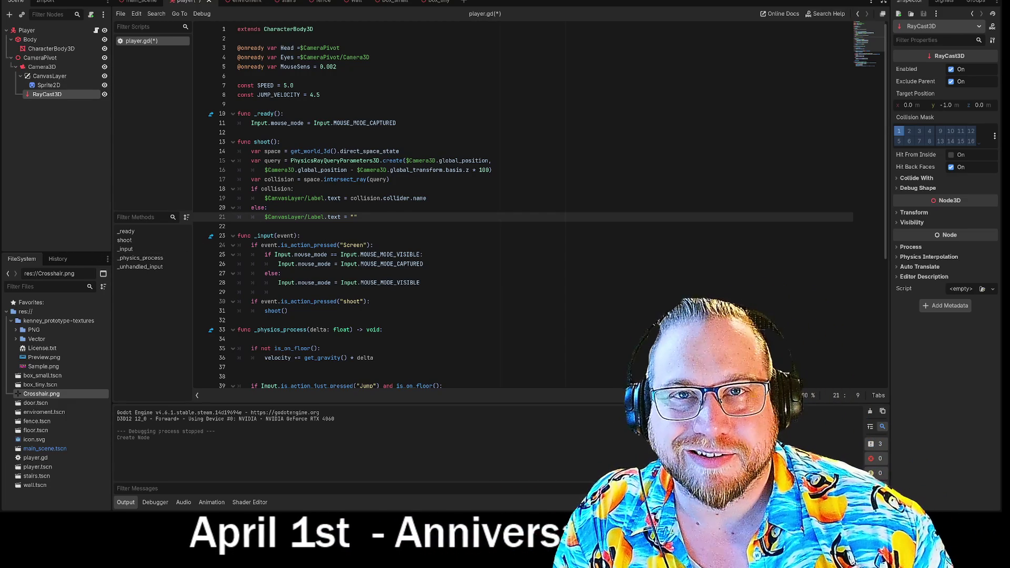
click(357, 216)
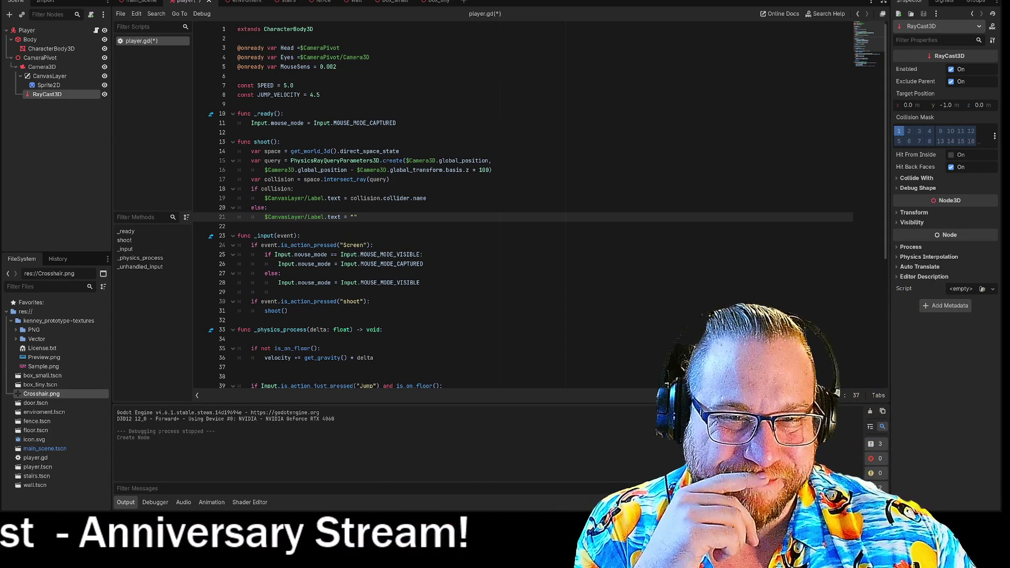
drag(290, 160, 402, 160)
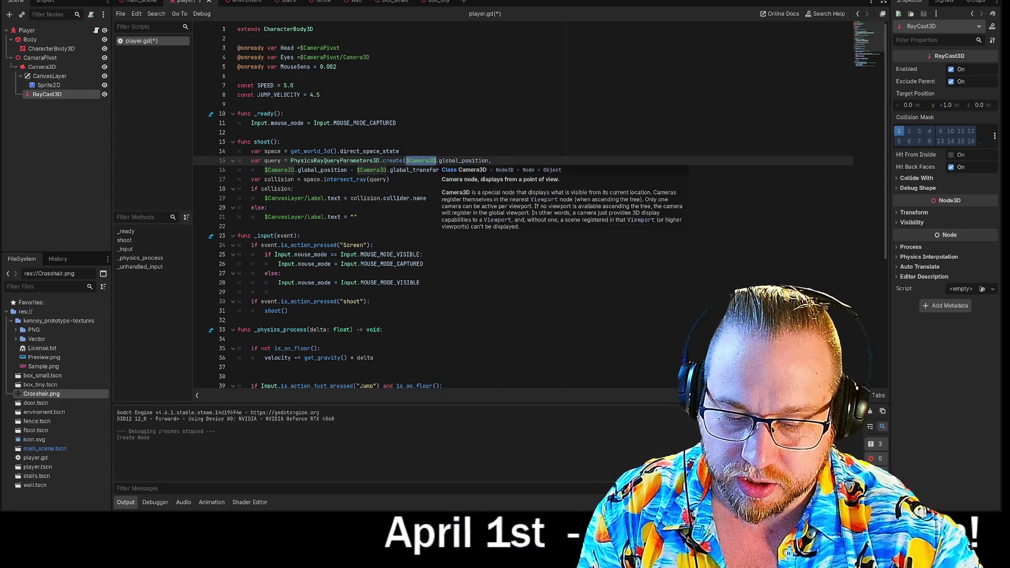
Step: Replace $Camera3D with Eyes on line 15 and in both places on line 16 of shoot()
text(Eyes)
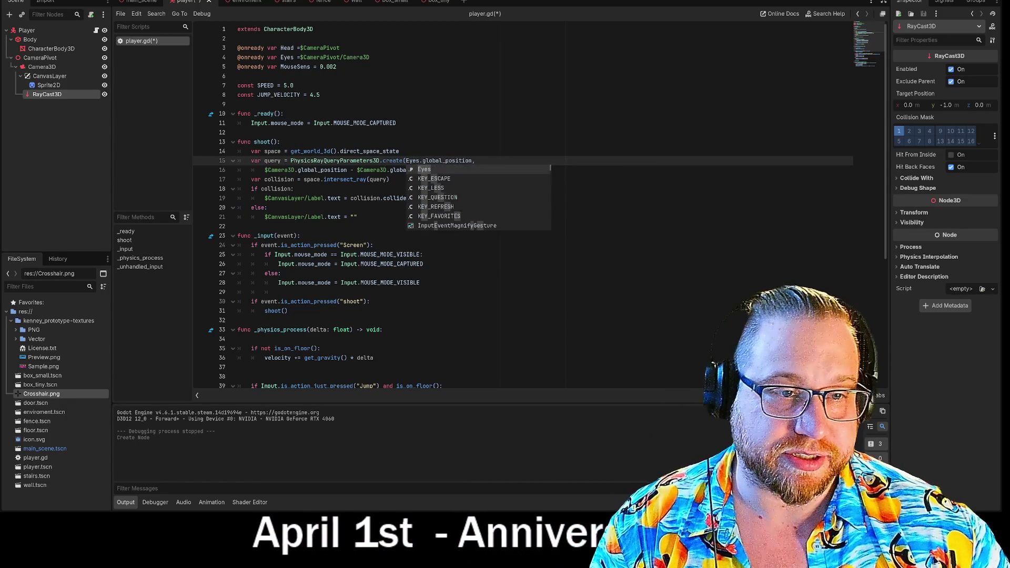
click(282, 142)
double_click(412, 160)
key(ctrl+c)
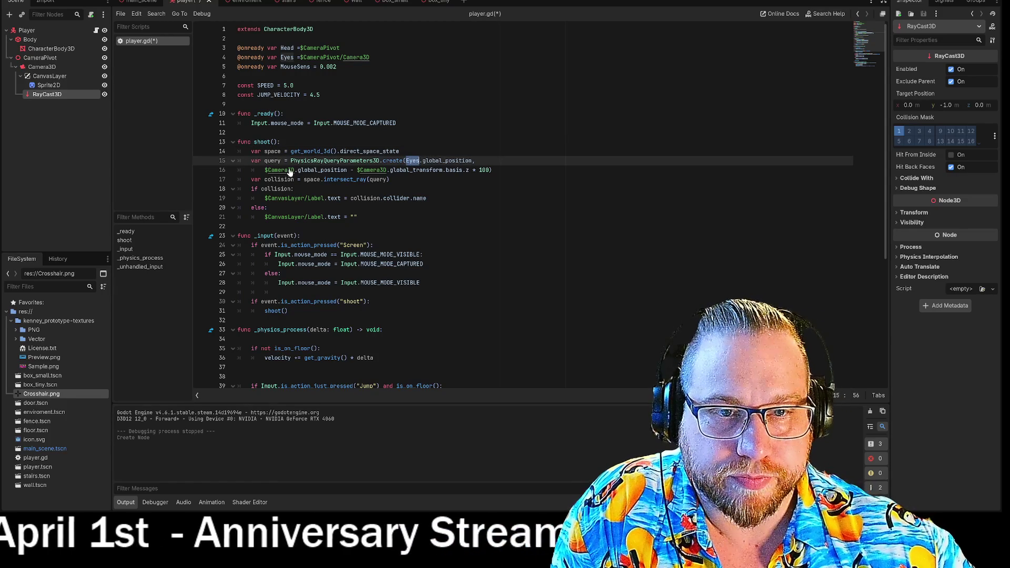
double_click(278, 170)
key(ctrl+v)
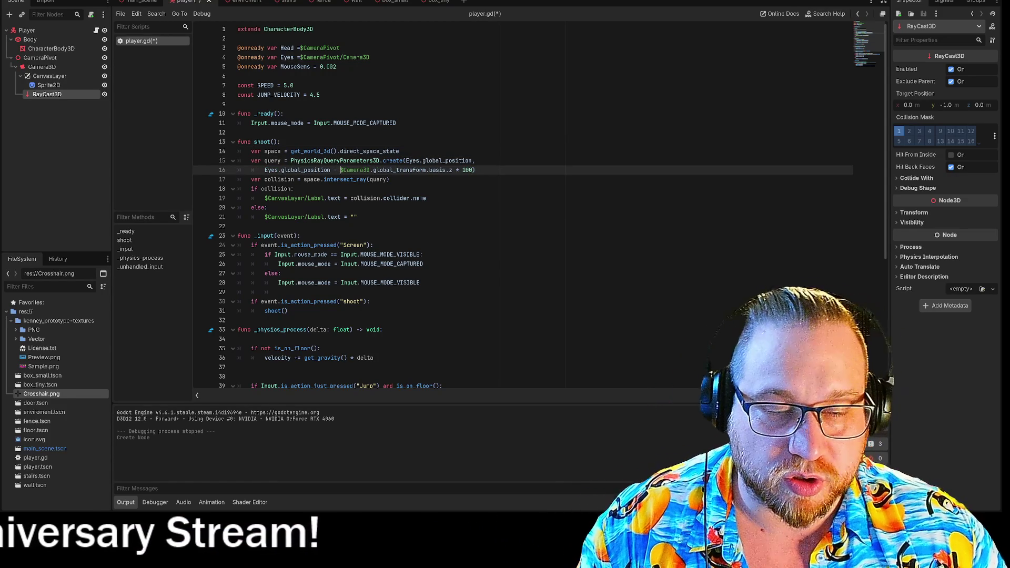
double_click(354, 170)
key(ctrl+v)
key(Down)
key(Down)
drag(271, 180, 303, 179)
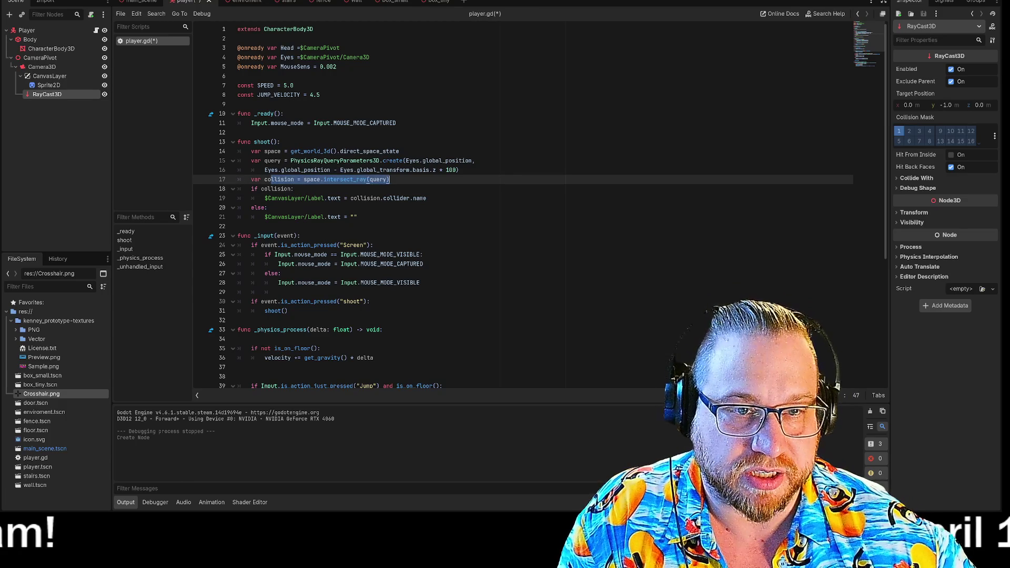
mouse_move(368, 180)
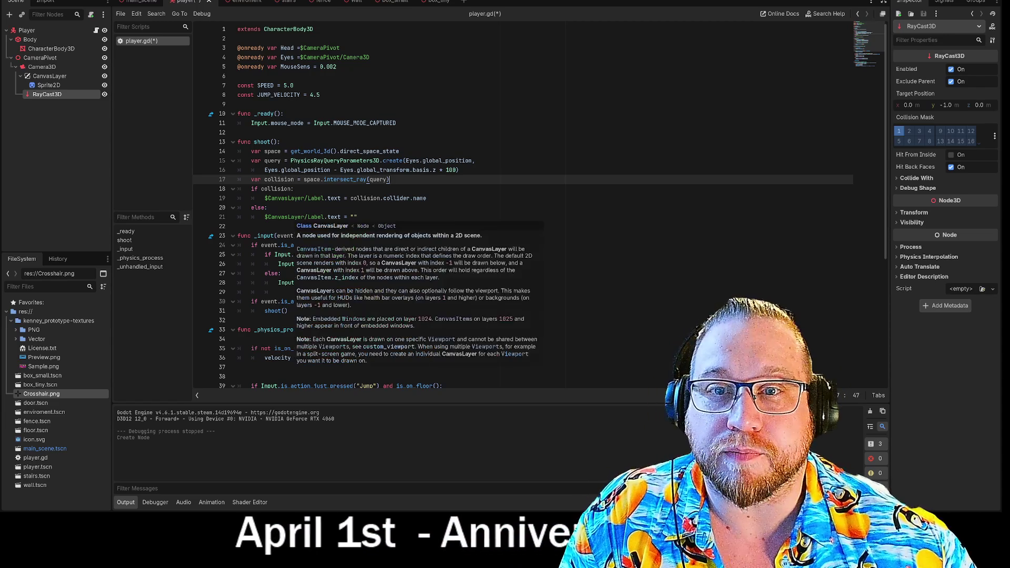
mouse_move(289, 217)
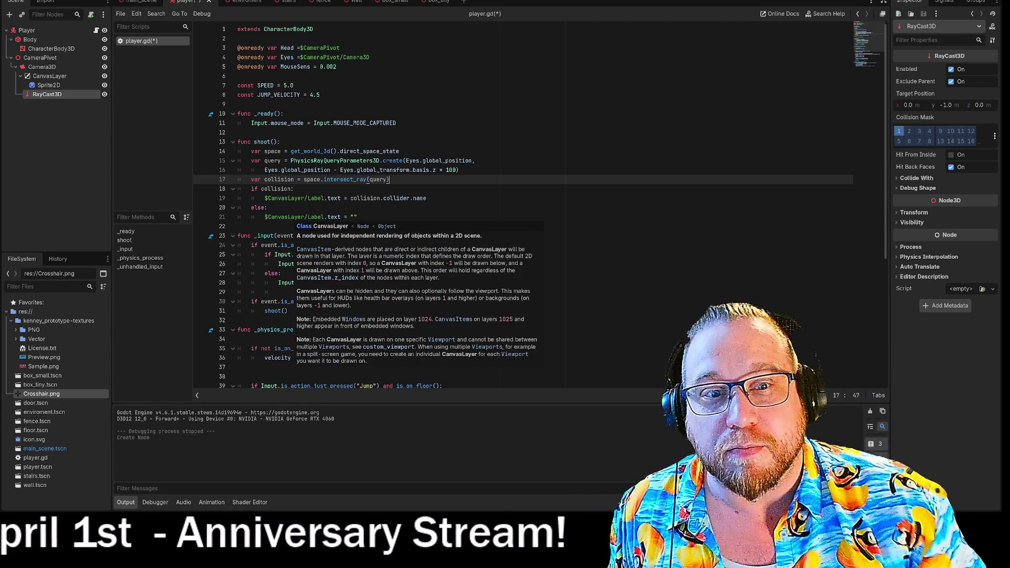
click(427, 198)
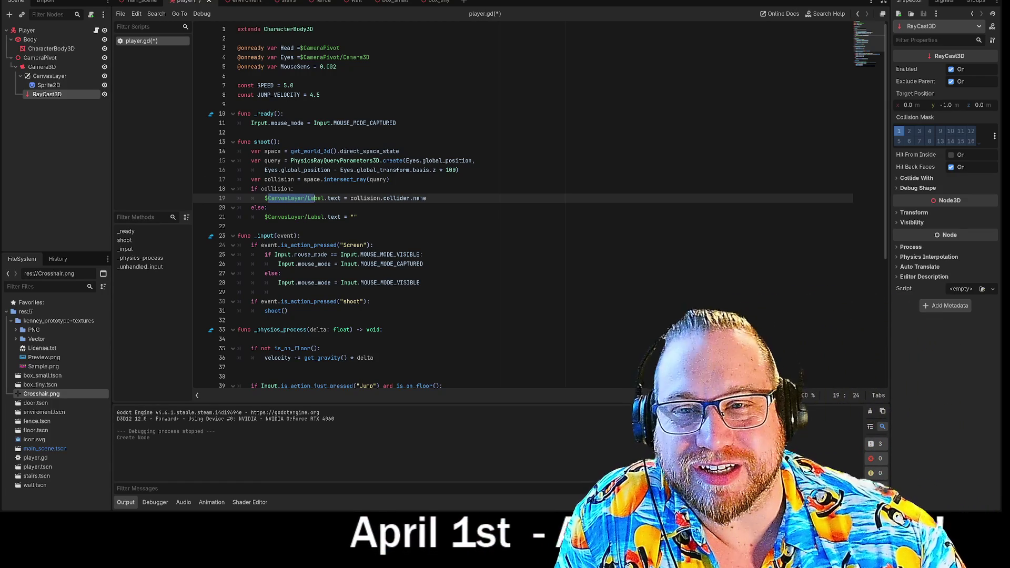
click(33, 125)
click(427, 198)
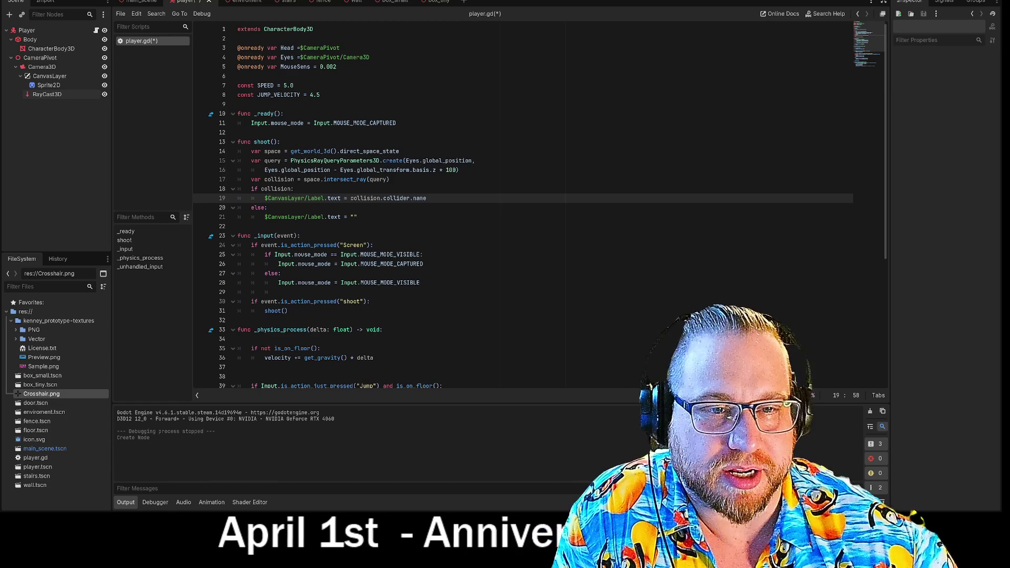
drag(264, 198, 325, 198)
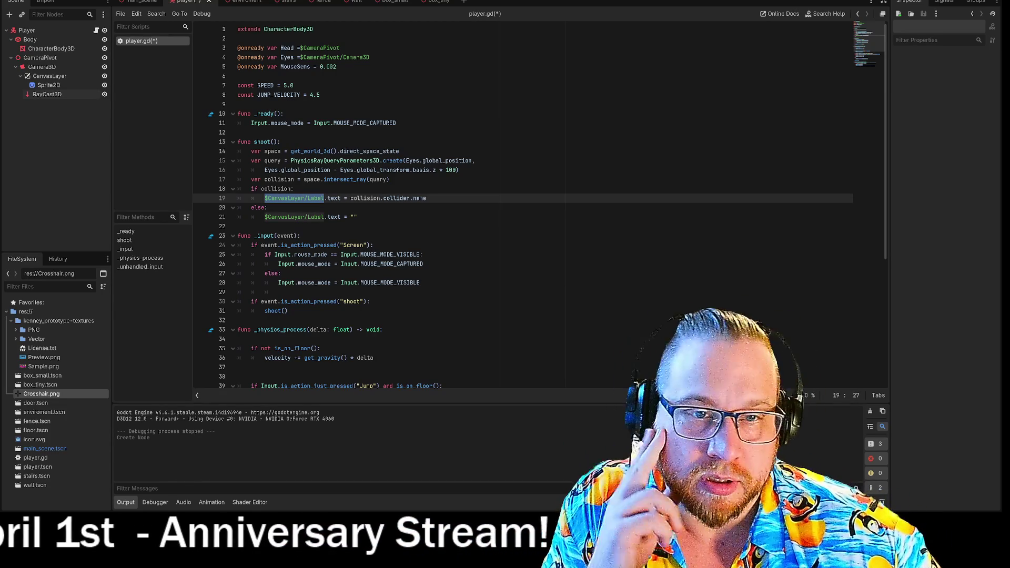
Step: Delete the label-text assignment and the else branch that clears the label
mouse_move(264, 198)
mouse_down()
mouse_move(389, 180)
mouse_move(300, 179)
mouse_move(408, 198)
mouse_up()
mouse_move(357, 216)
mouse_down()
mouse_move(224, 210)
mouse_move(274, 198)
mouse_up()
key(BackSpace)
text(if)
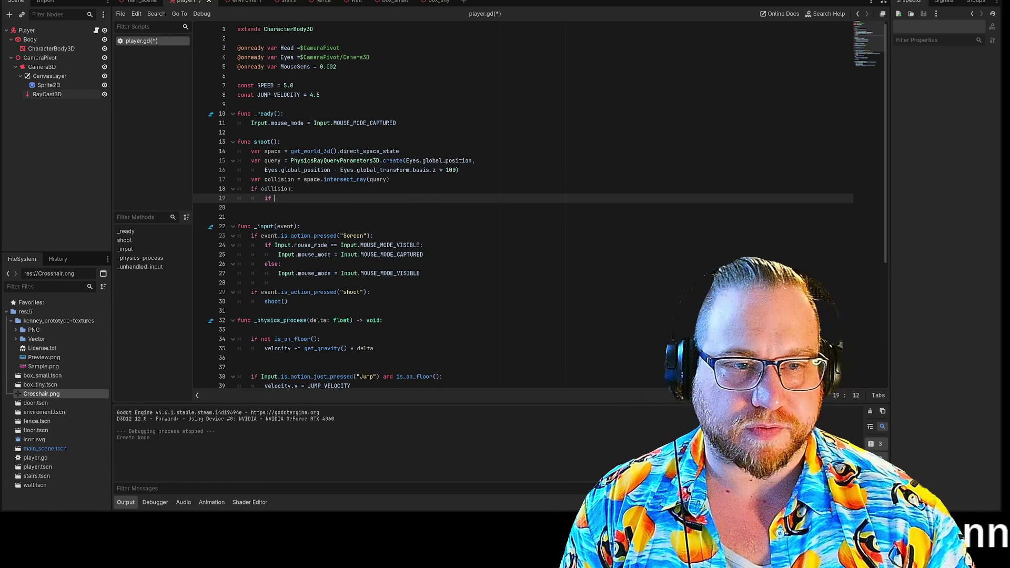
Step: Start a new var line after the intersect_ray call
click(390, 179)
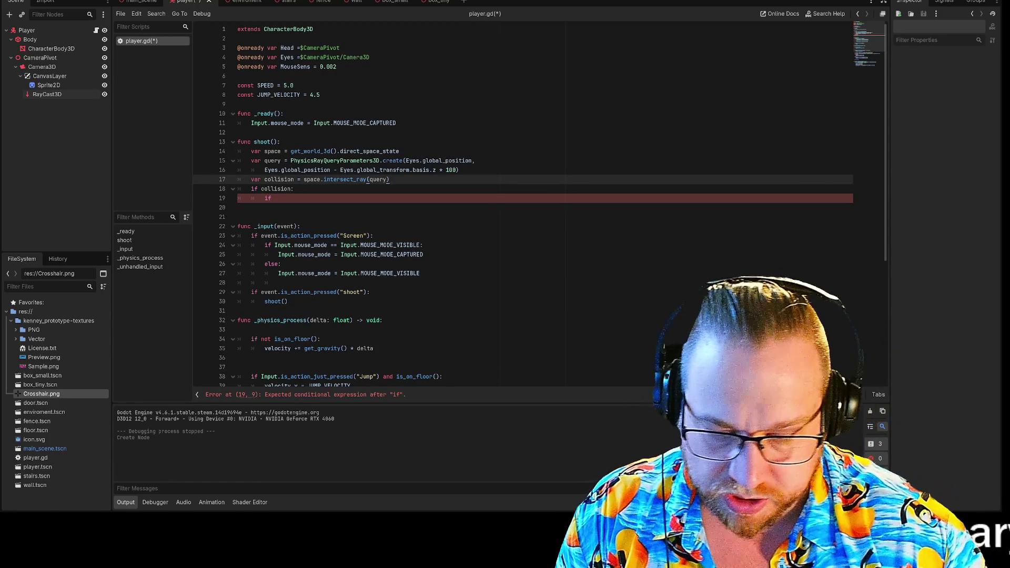
key(Return)
text(var)
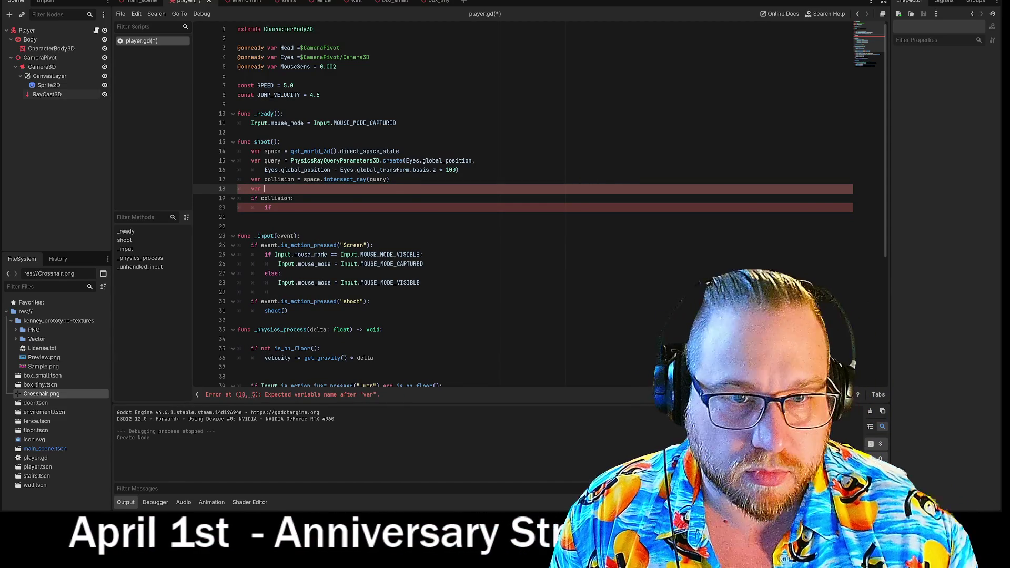
Step: Join the wrapped ray end position onto line 15 and add a blank line below the var line
double_click(273, 160)
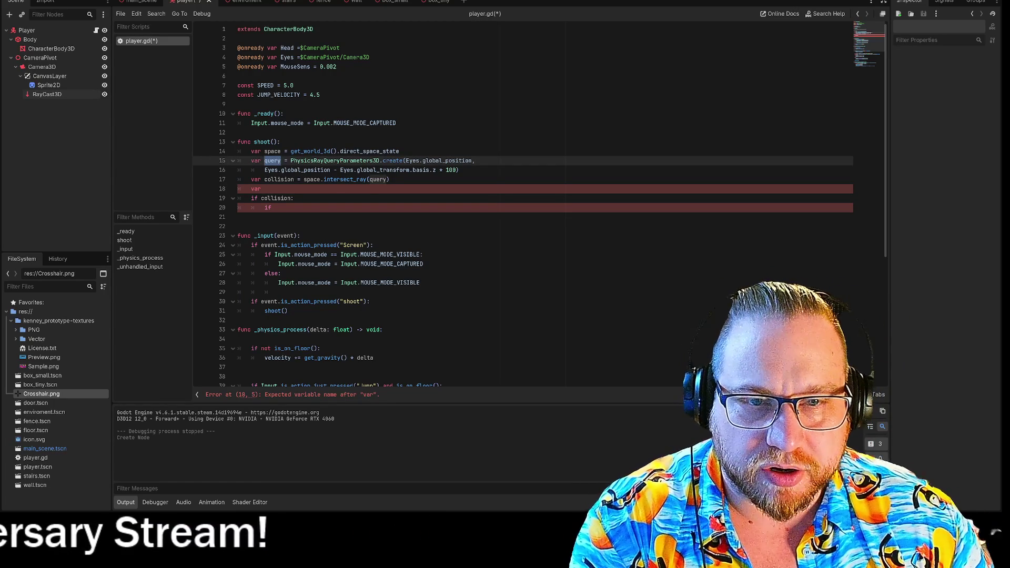
click(264, 170)
key(BackSpace)
key(BackSpace)
key(BackSpace)
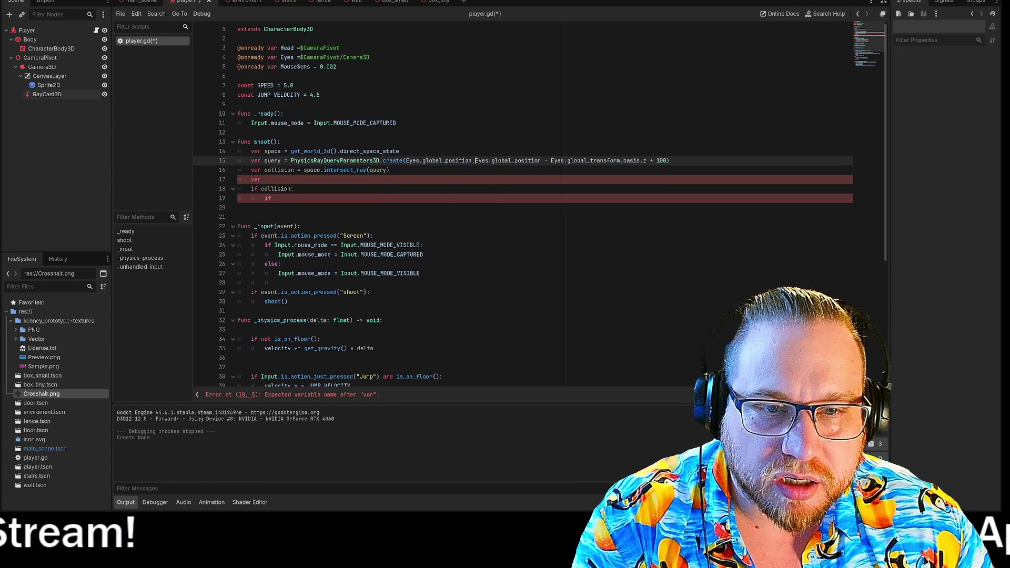
click(265, 179)
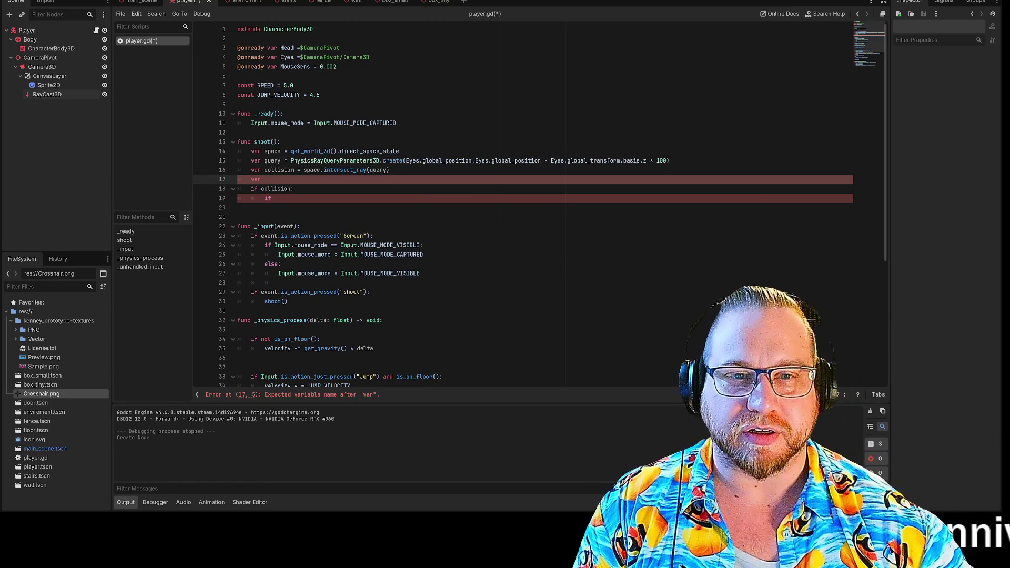
key(Return)
click(264, 179)
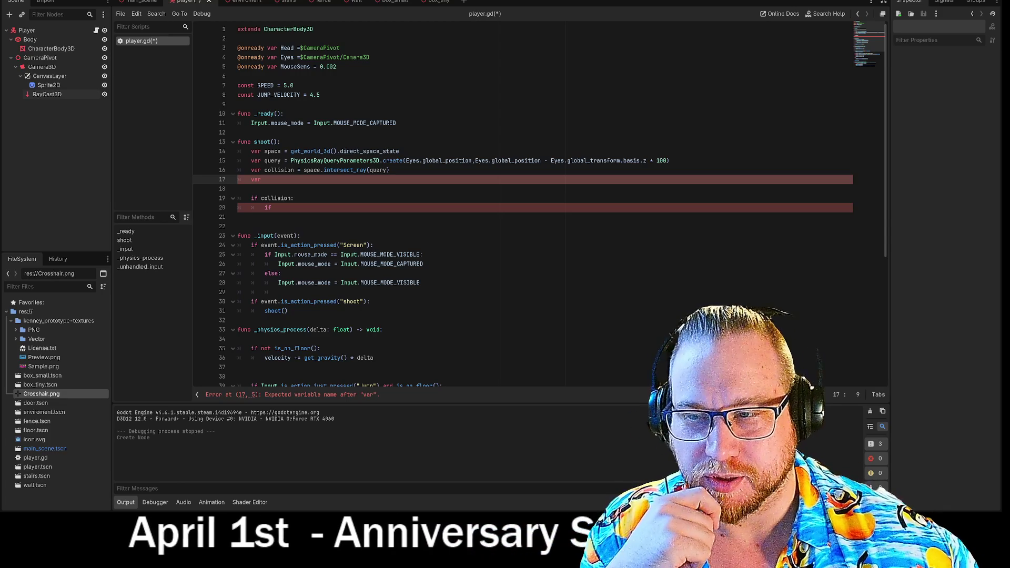
click(273, 207)
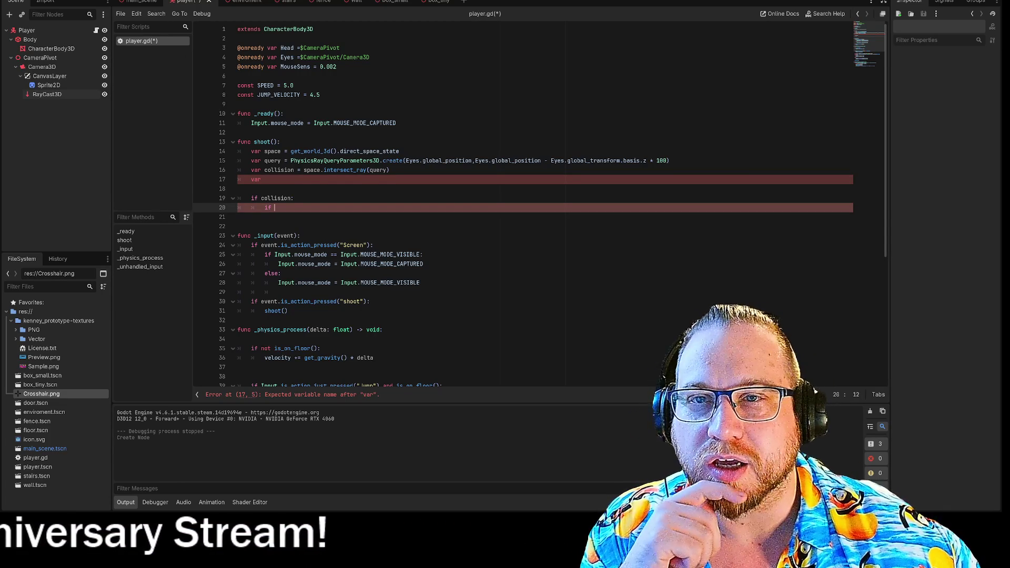
Step: Add a new input action named Shoot in the Project Settings Input Map
click(37, 0)
click(63, 1)
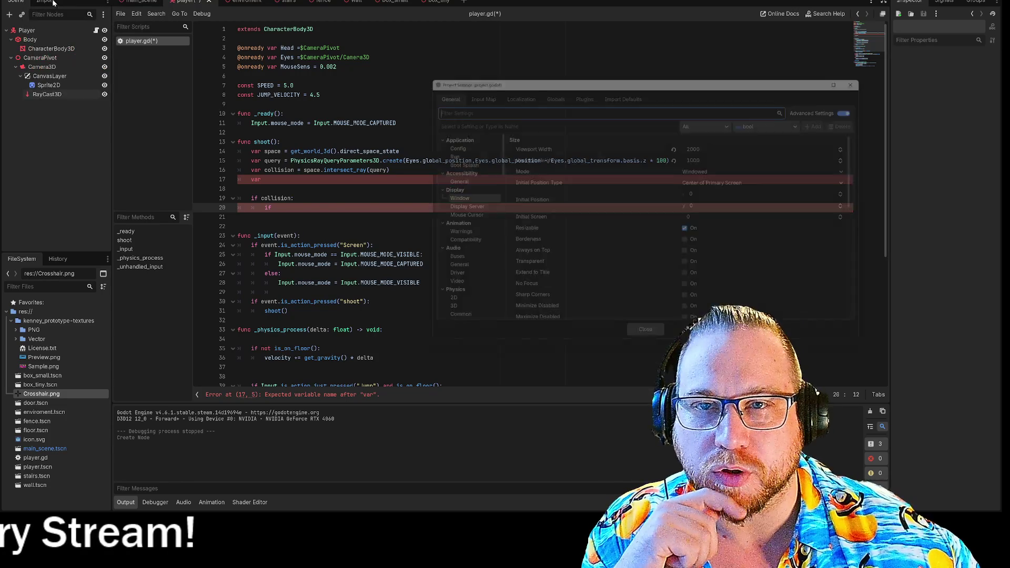
click(468, 90)
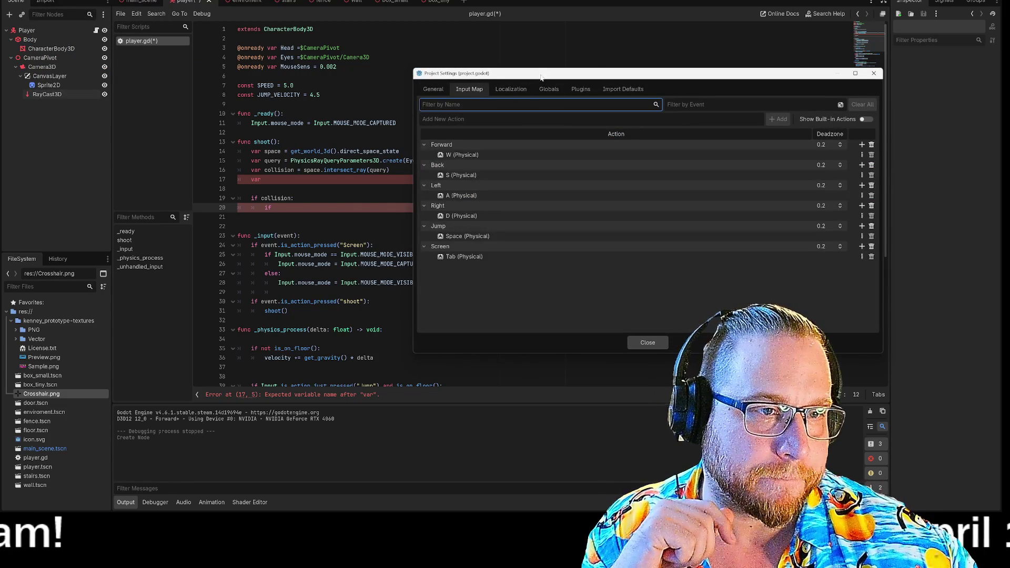
drag(540, 78, 382, 57)
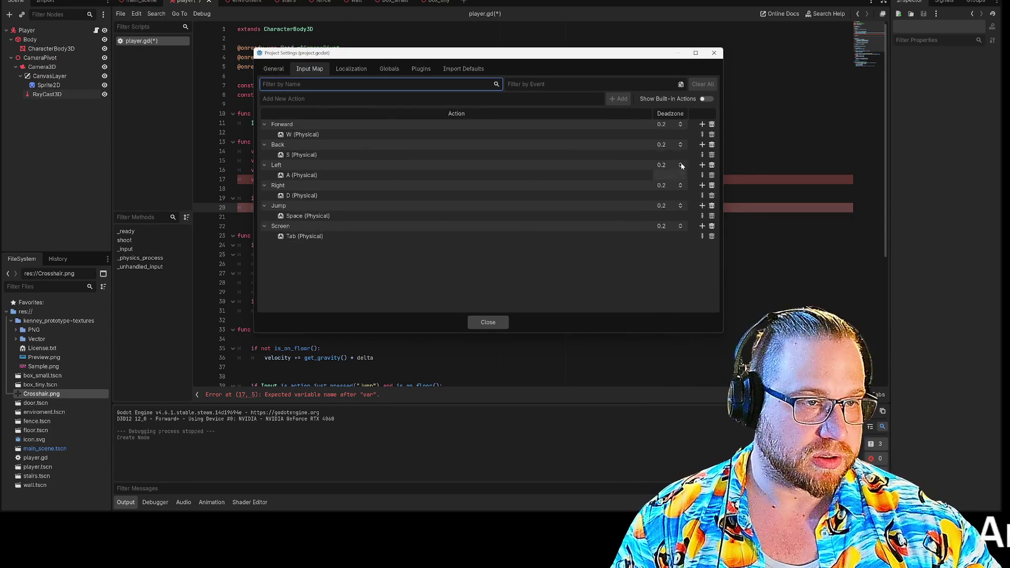
click(432, 99)
text(shoot)
mouse_move(439, 56)
mouse_down()
mouse_move(430, 188)
mouse_move(376, 460)
mouse_move(653, 80)
mouse_move(631, 90)
mouse_up()
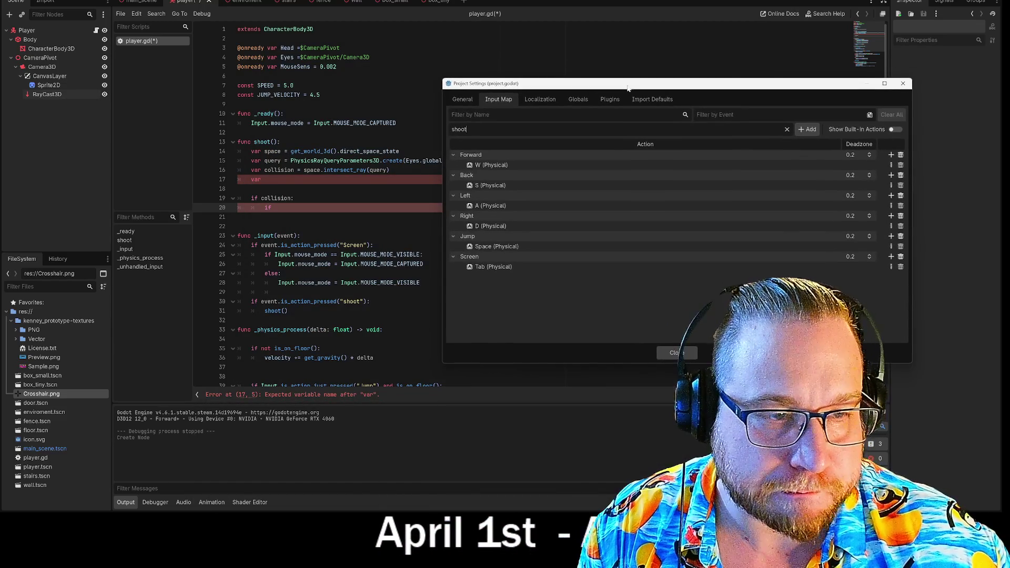
key(BackSpace)
key(BackSpace)
key(BackSpace)
text(Shoot)
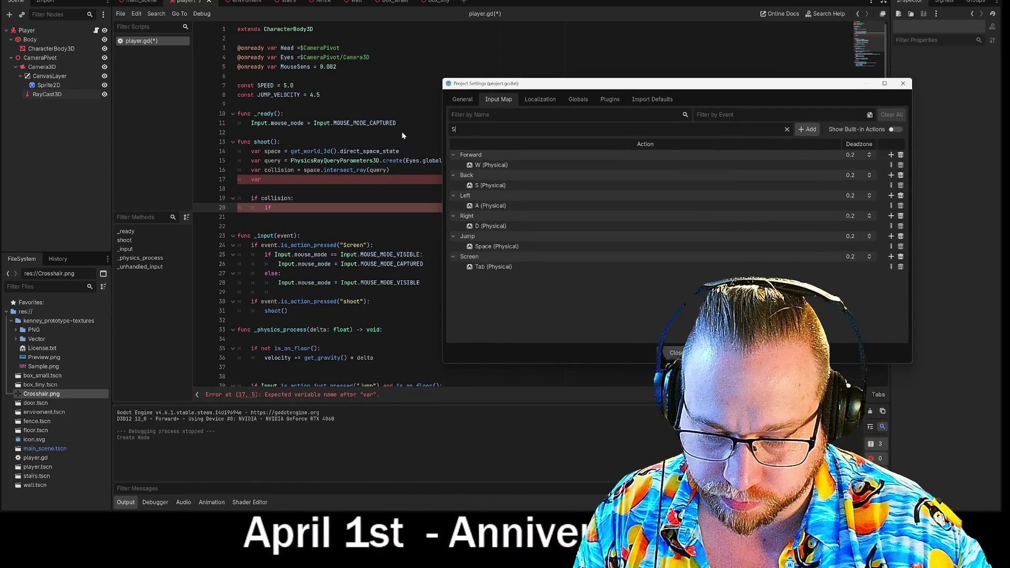
click(805, 129)
Step: Bind Shoot to the Left Mouse Button and close Project Settings
click(890, 278)
click(496, 196)
click(461, 316)
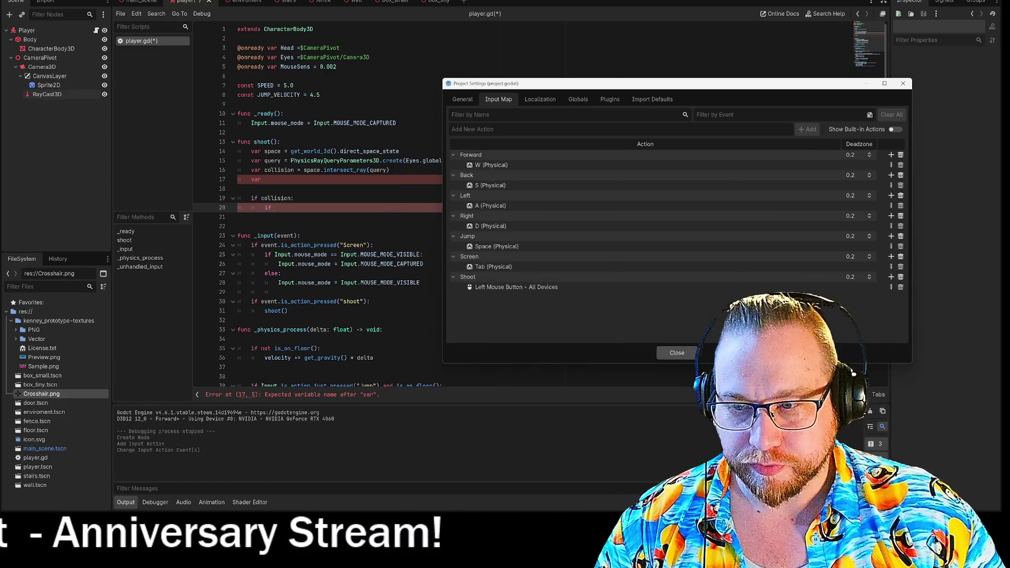
click(676, 352)
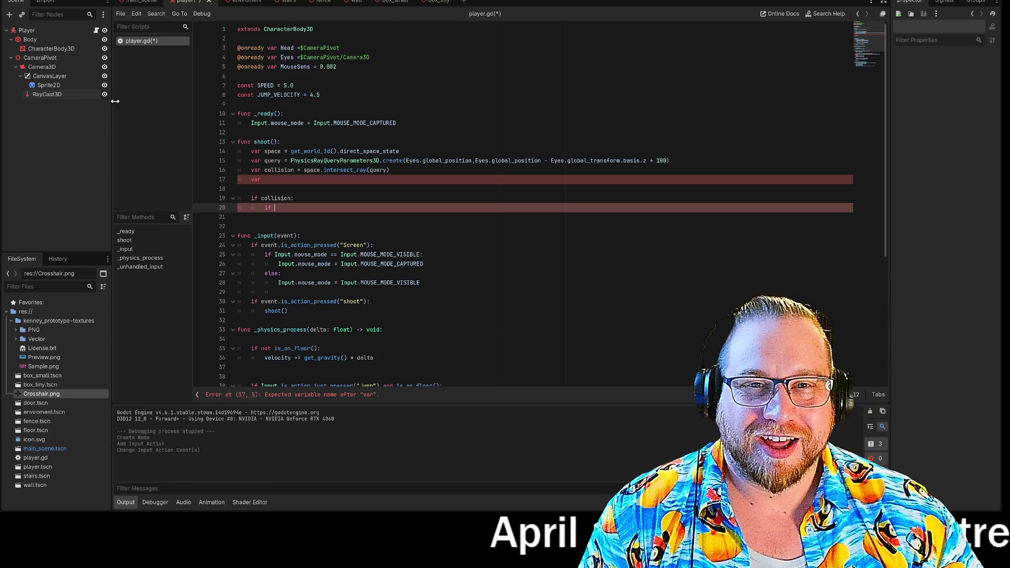
Step: Save player.gd, capitalize the line-30 action name to "Shoot", then switch to the video window
click(121, 14)
click(205, 36)
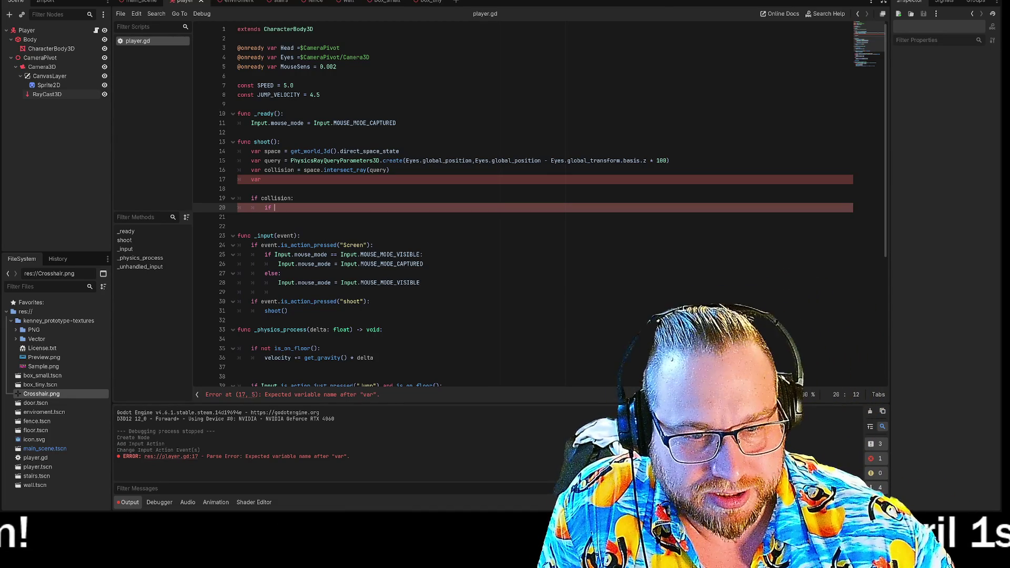
click(344, 302)
key(BackSpace)
text(S)
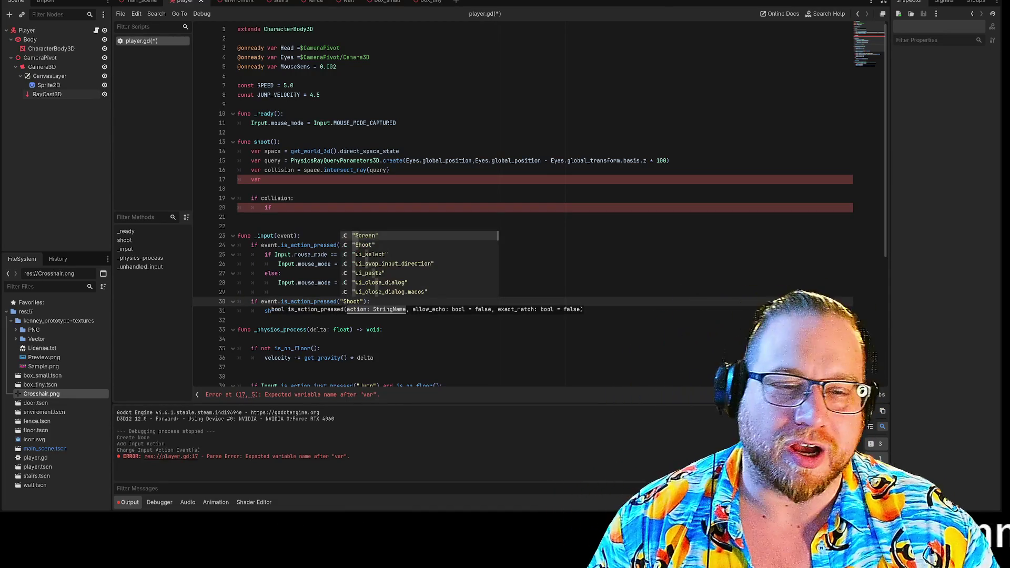
key(Escape)
click(264, 179)
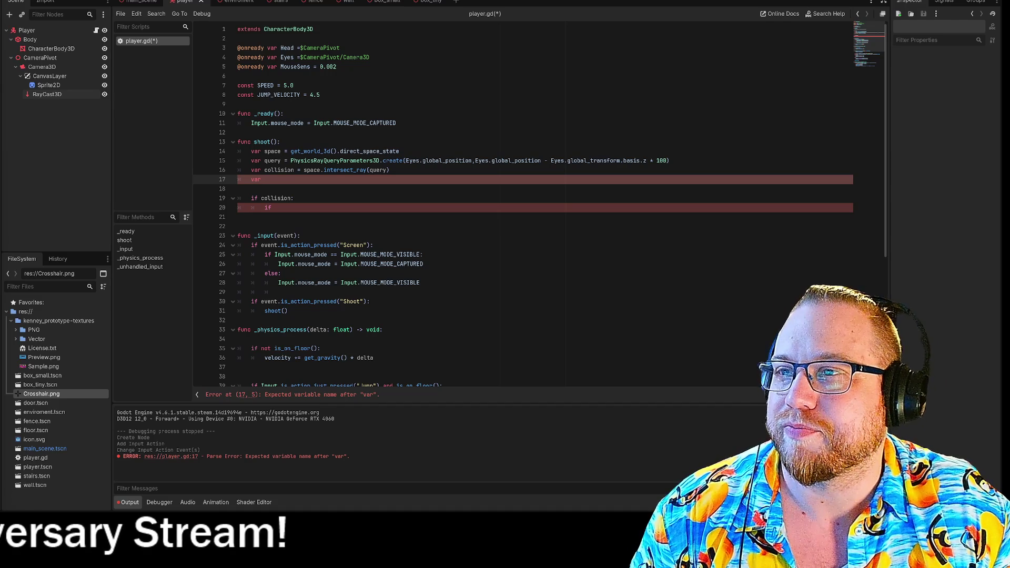
key(alt+Tab)
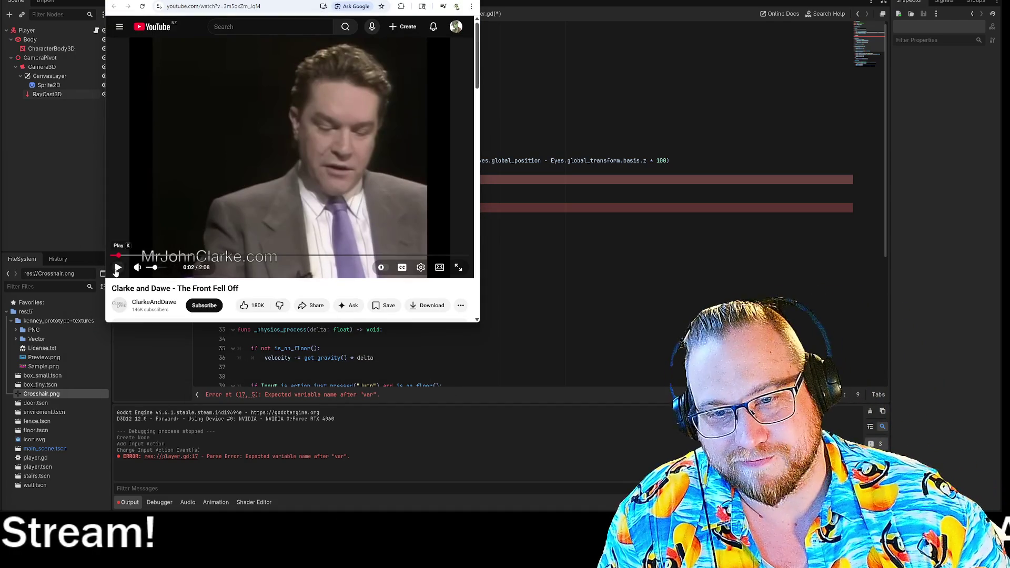
Step: Play the Clarke and Dawe video, then pause it around 0:42
click(117, 269)
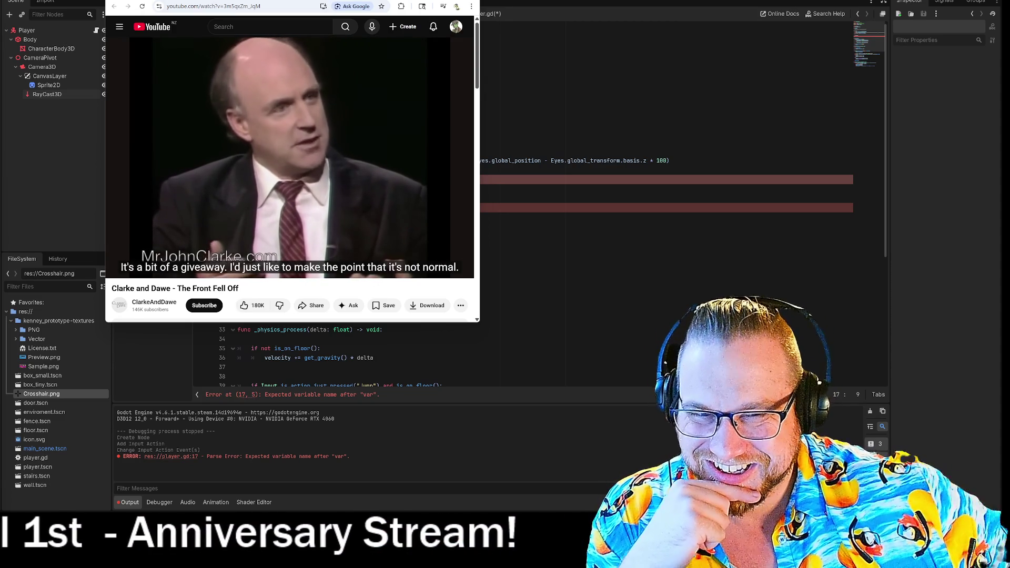
click(285, 133)
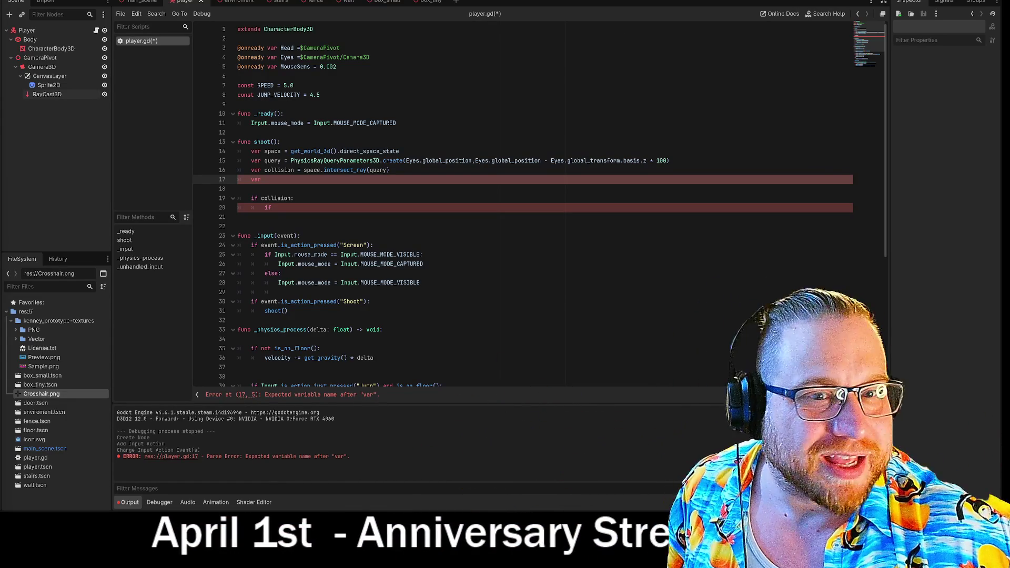
Step: Replace the bare if on line 20 with pass, delete the stray var on line 17, and run the game
double_click(268, 208)
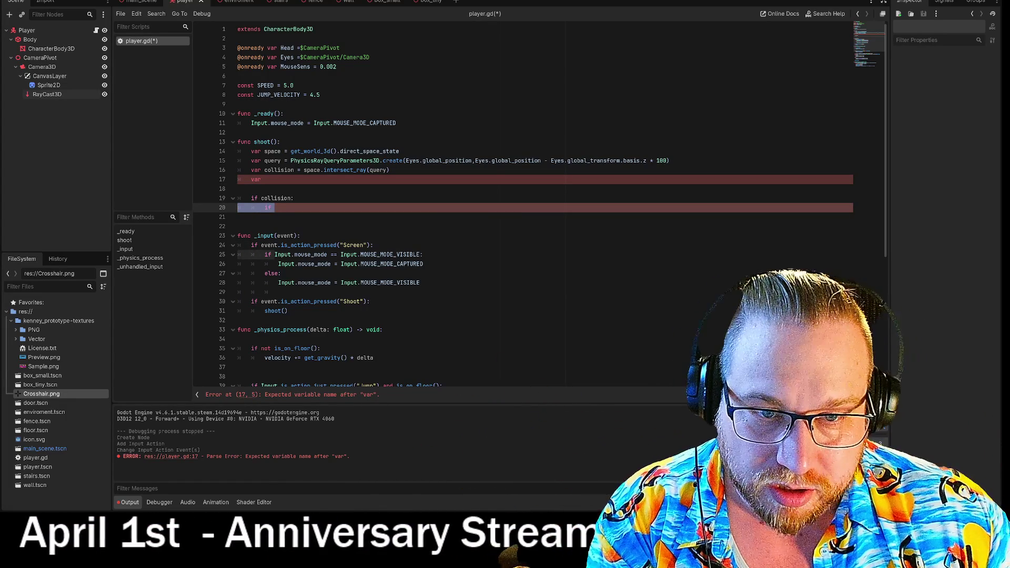
text(pass)
double_click(256, 180)
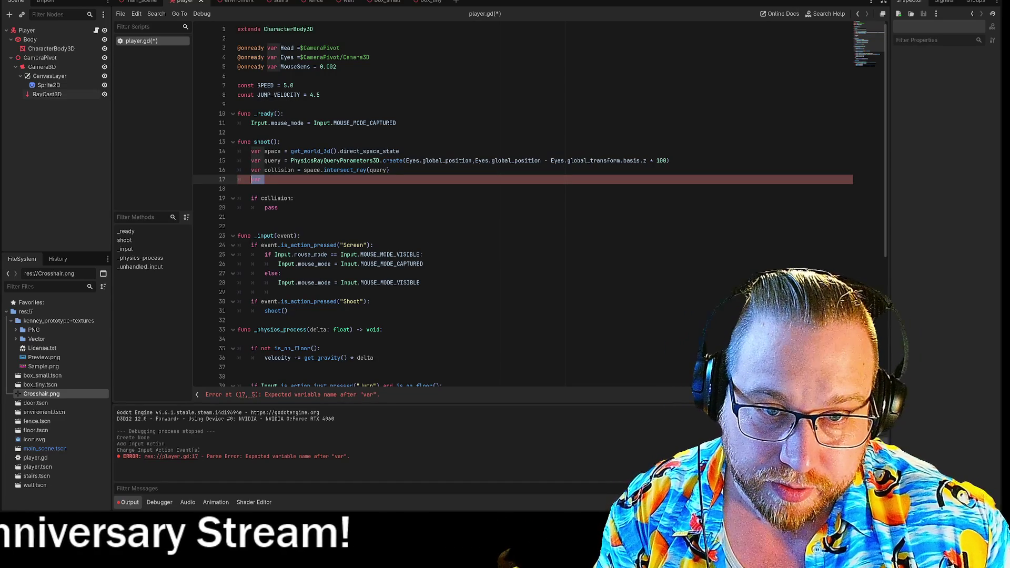
key(BackSpace)
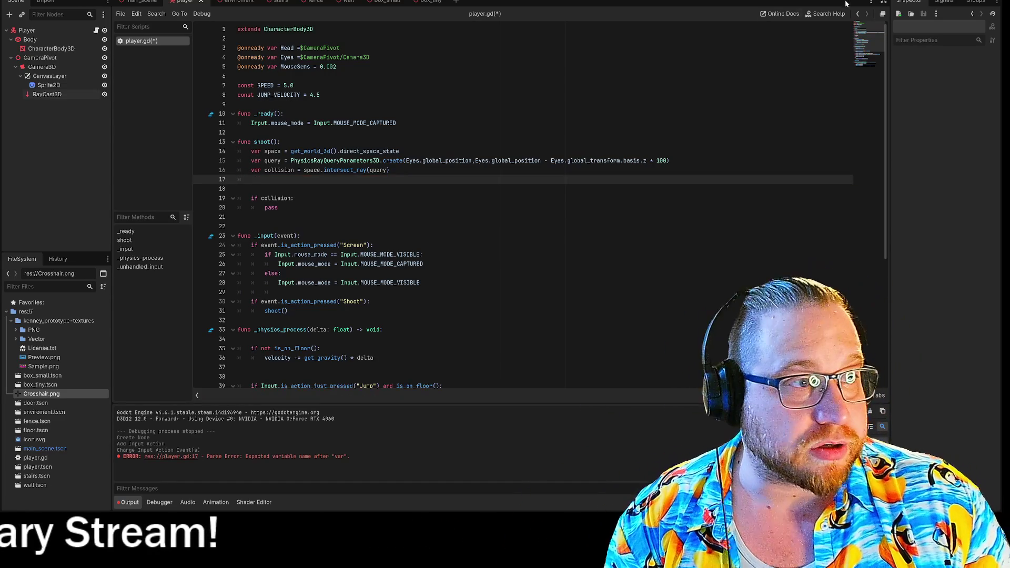
key(F5)
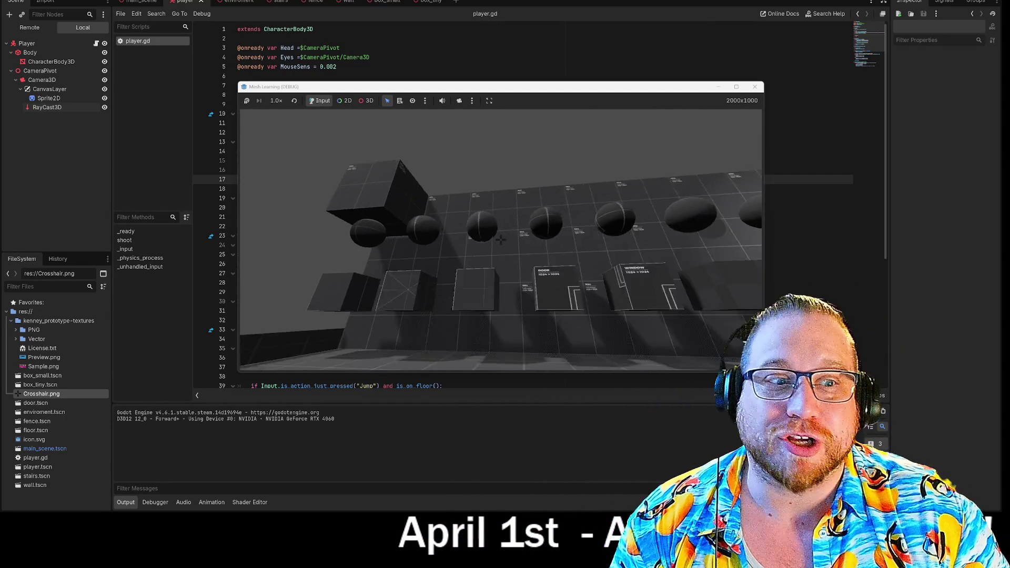
Step: Walk the player past the WALL, DOOR and WINDOW boxes, then stop the game with F8
key(w)
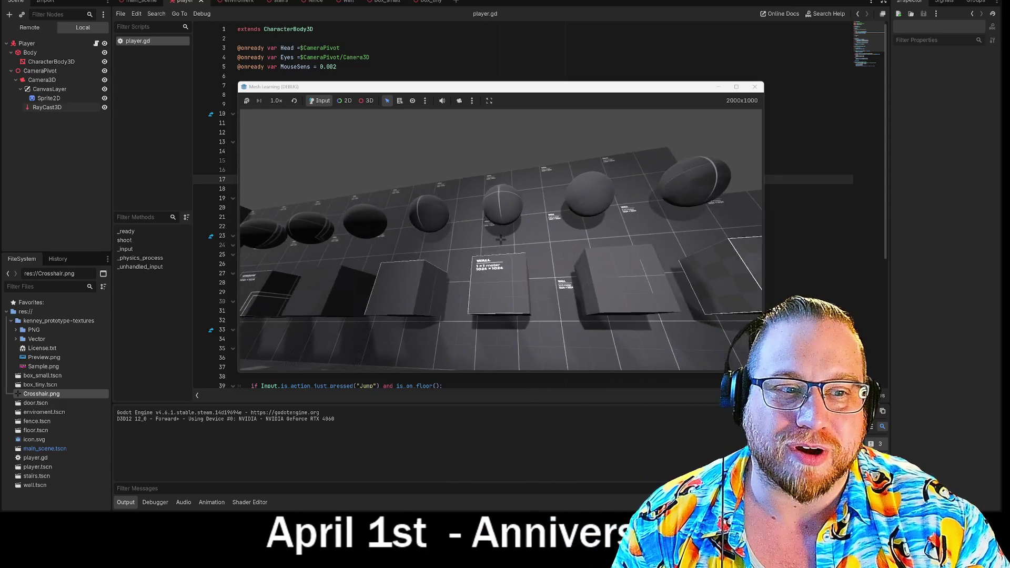
key(w)
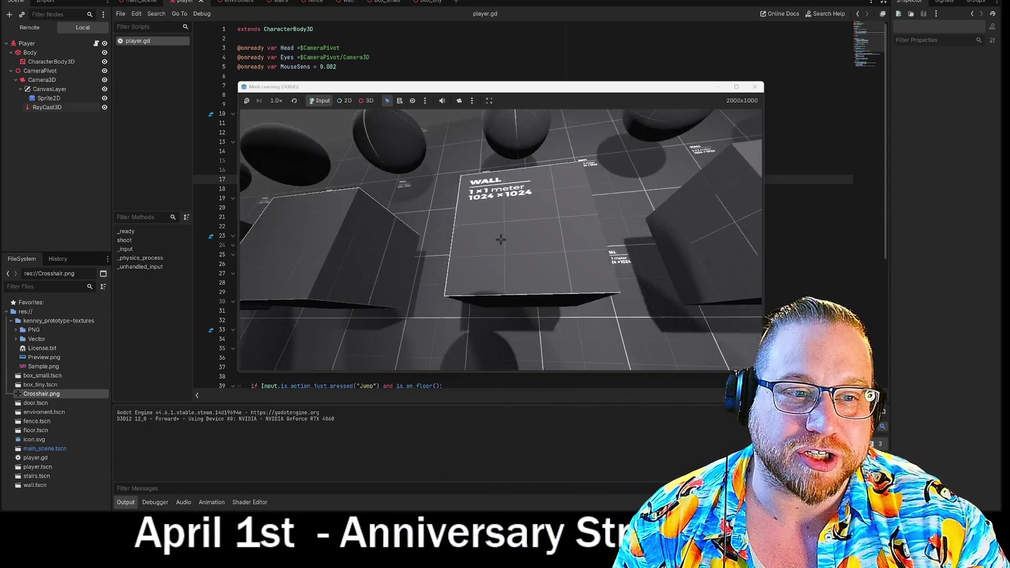
key(w)
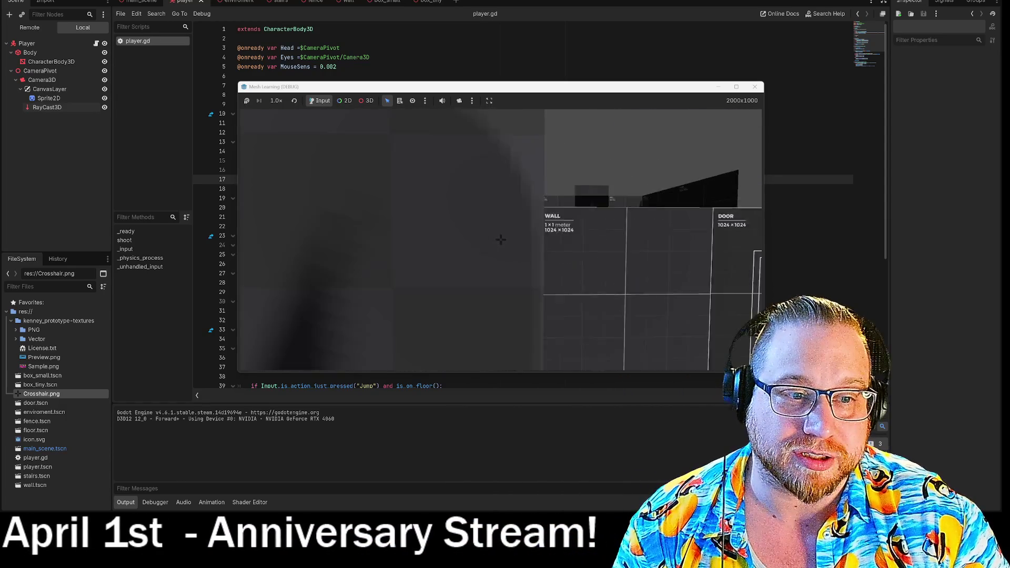
key(w)
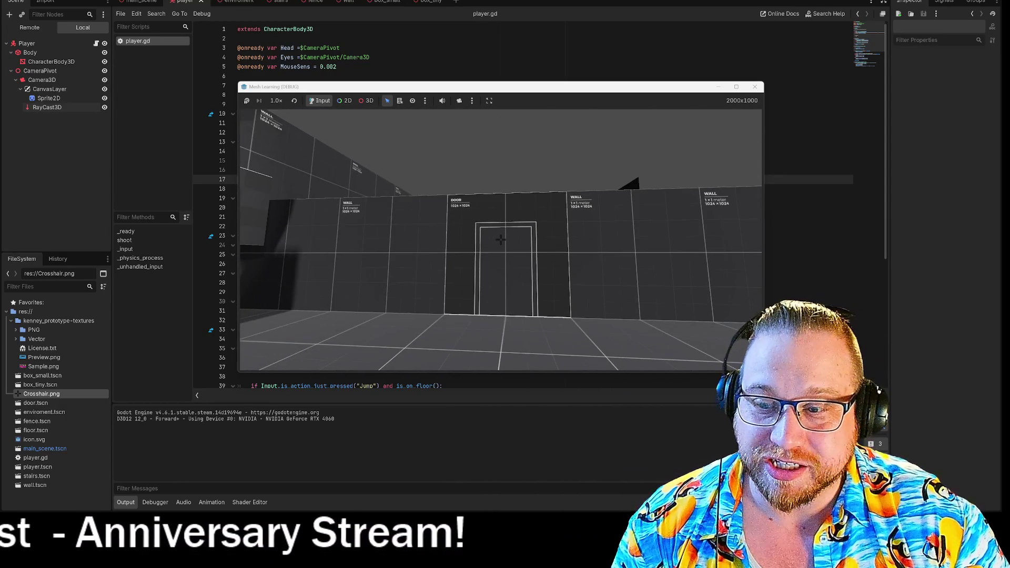
key(w)
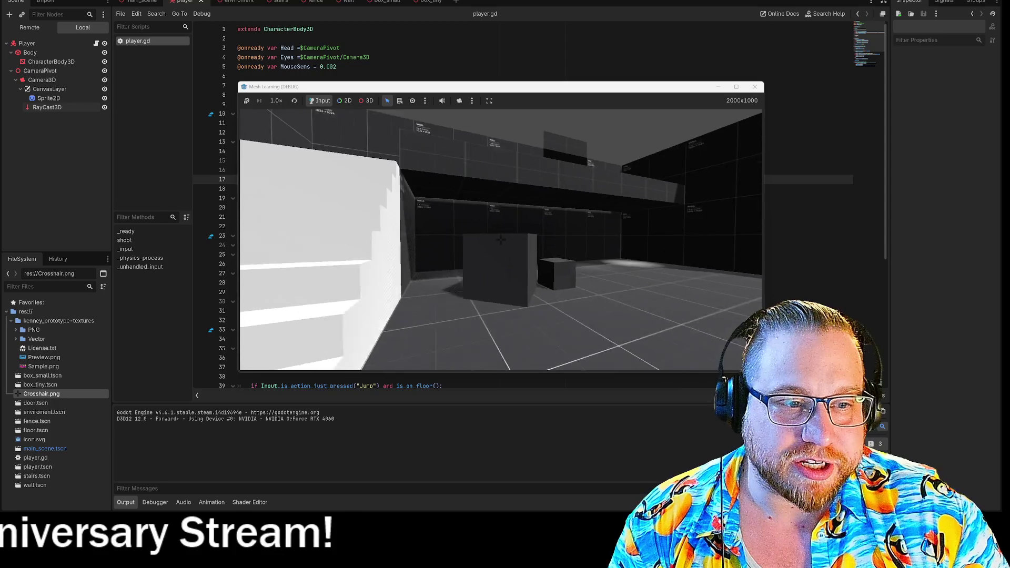
key(w)
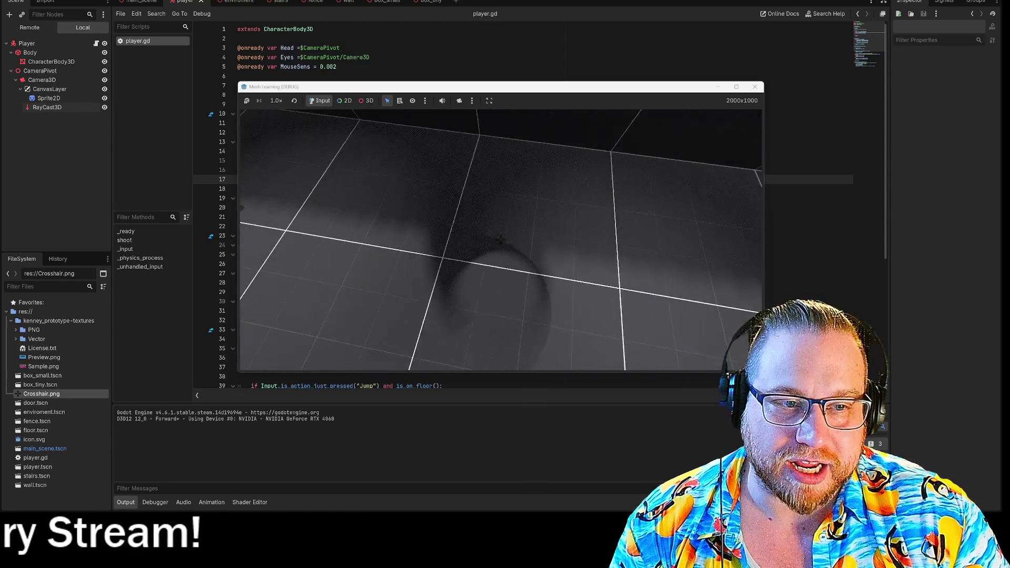
mouse_move(500, 239)
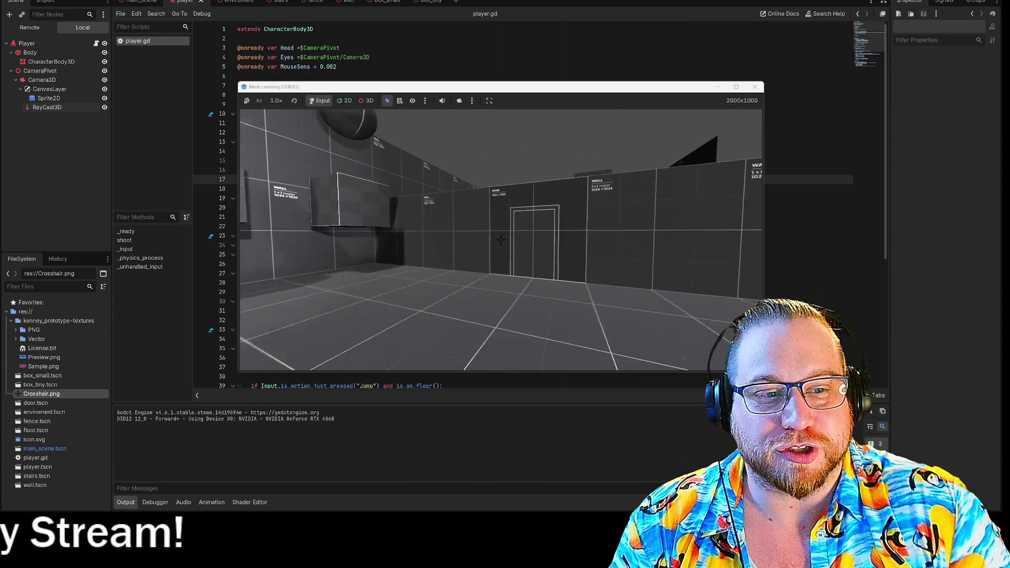
key(s)
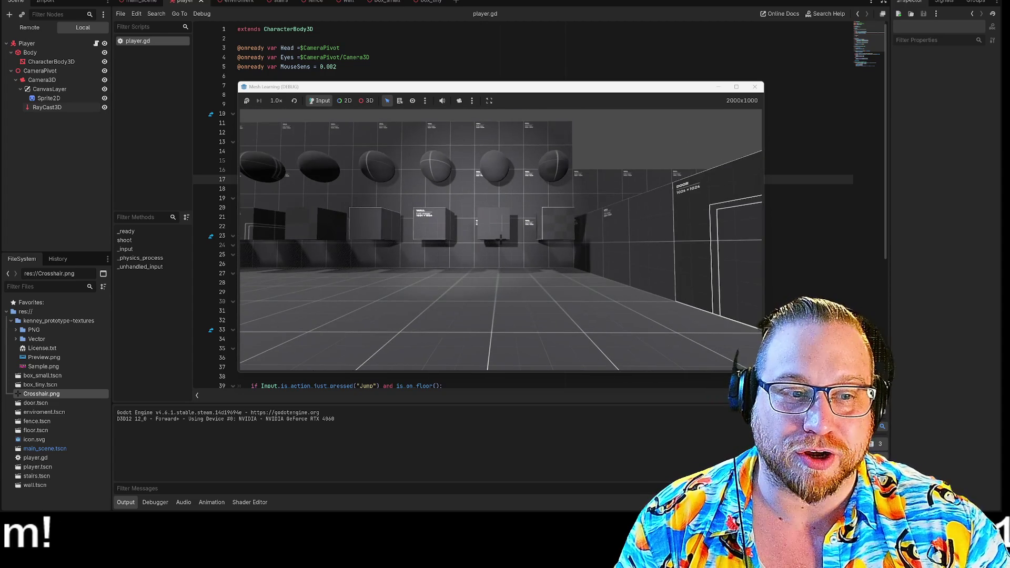
key(w)
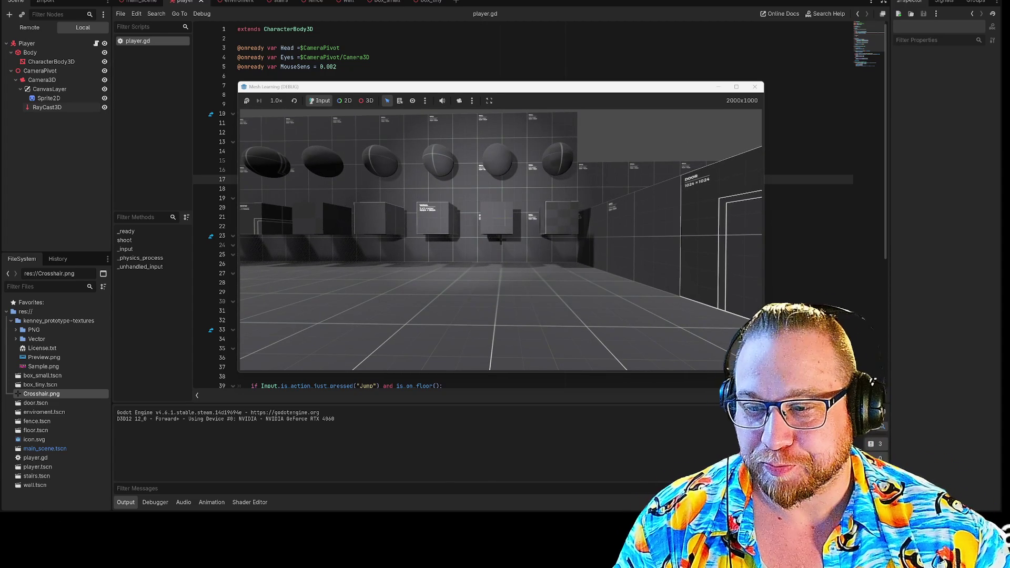
key(w)
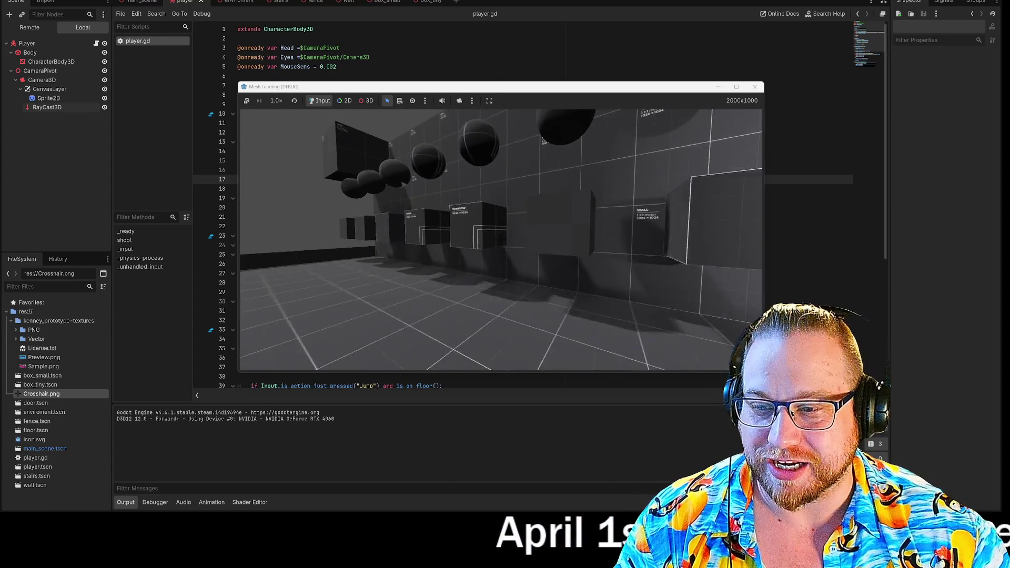
key(F8)
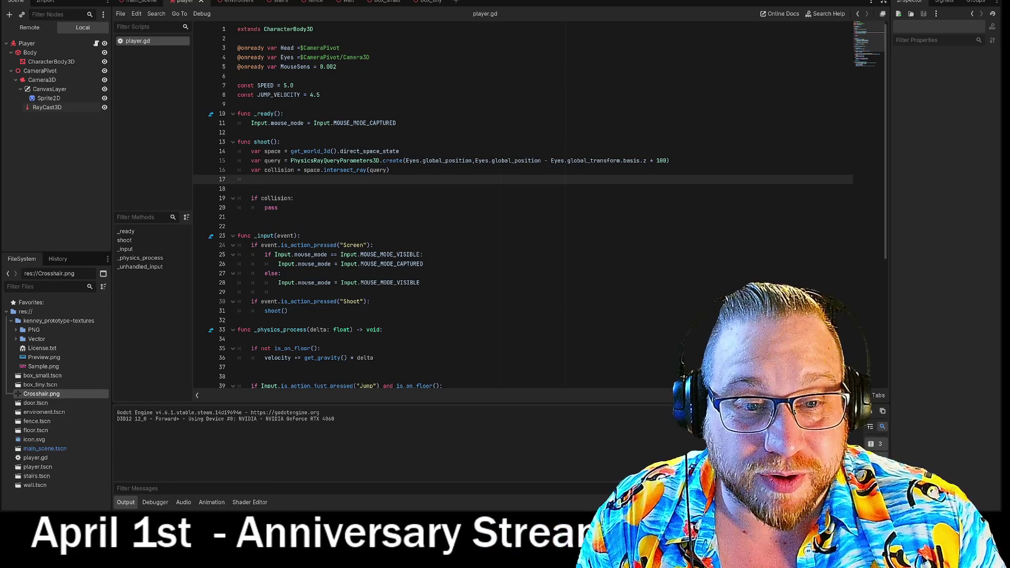
Step: Type var on line 17 and rename the query variable to cast on lines 15 and 16
text(var)
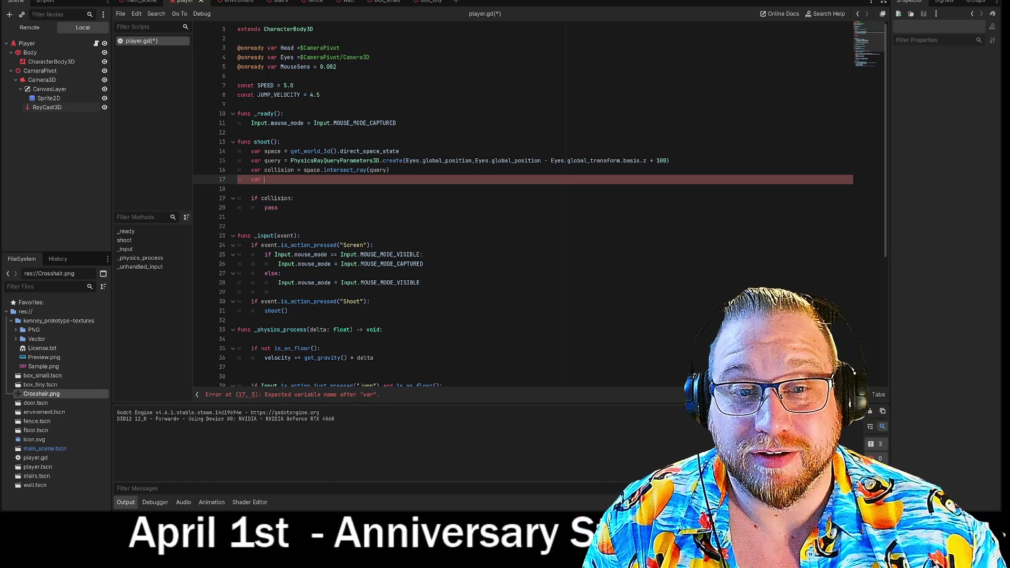
double_click(272, 160)
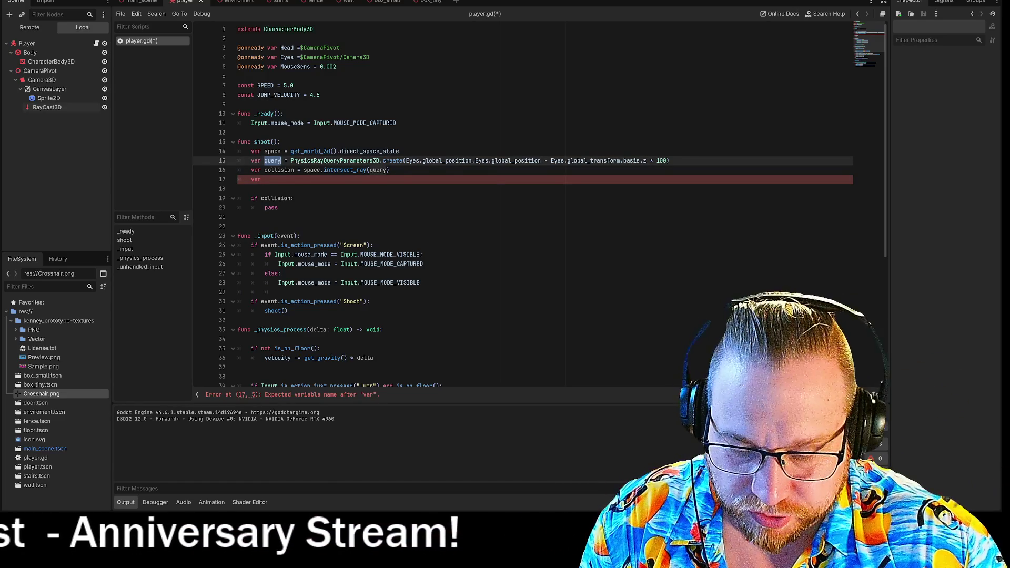
text(cast)
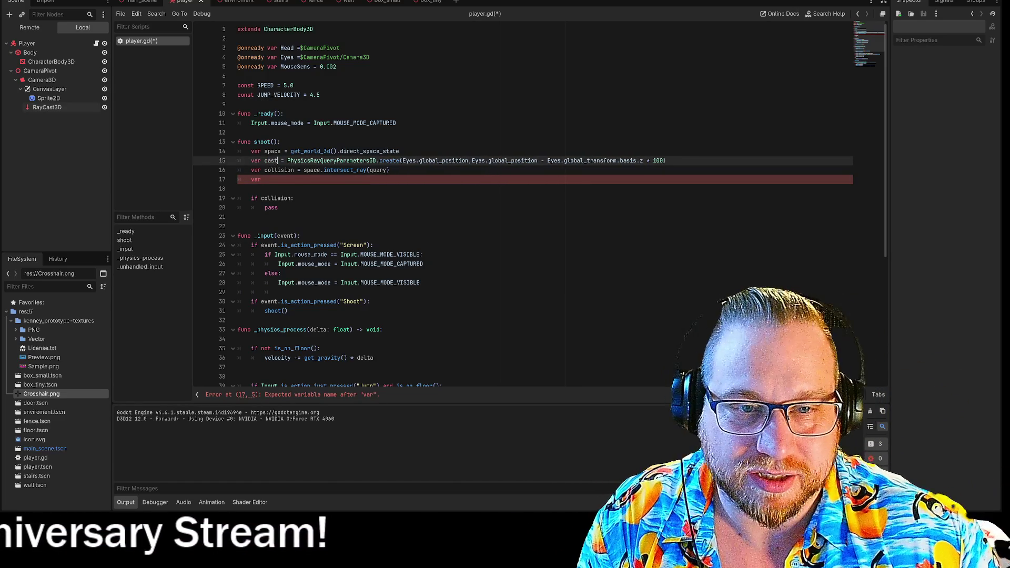
double_click(377, 170)
text(cast)
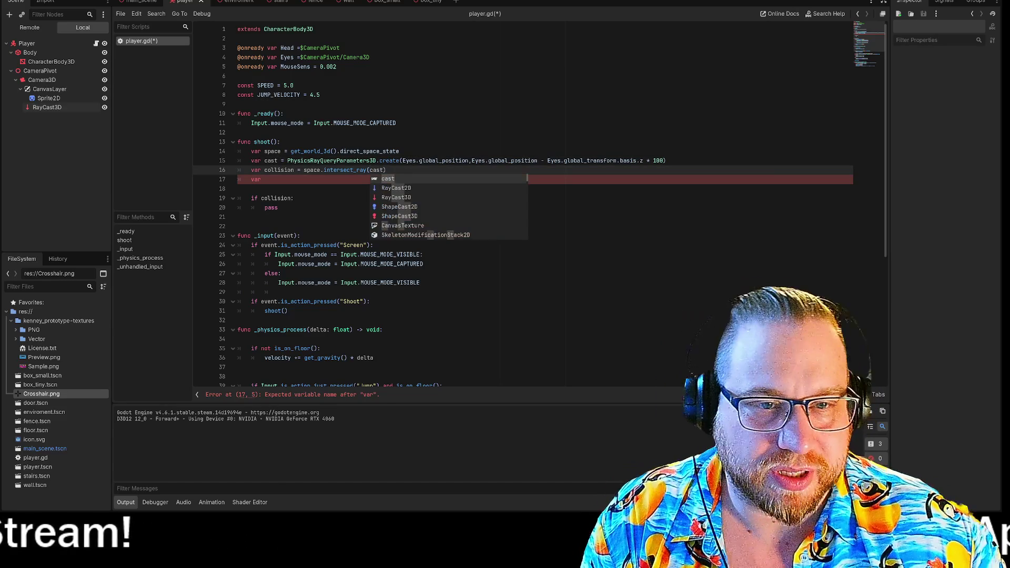
text(ast)
click(238, 132)
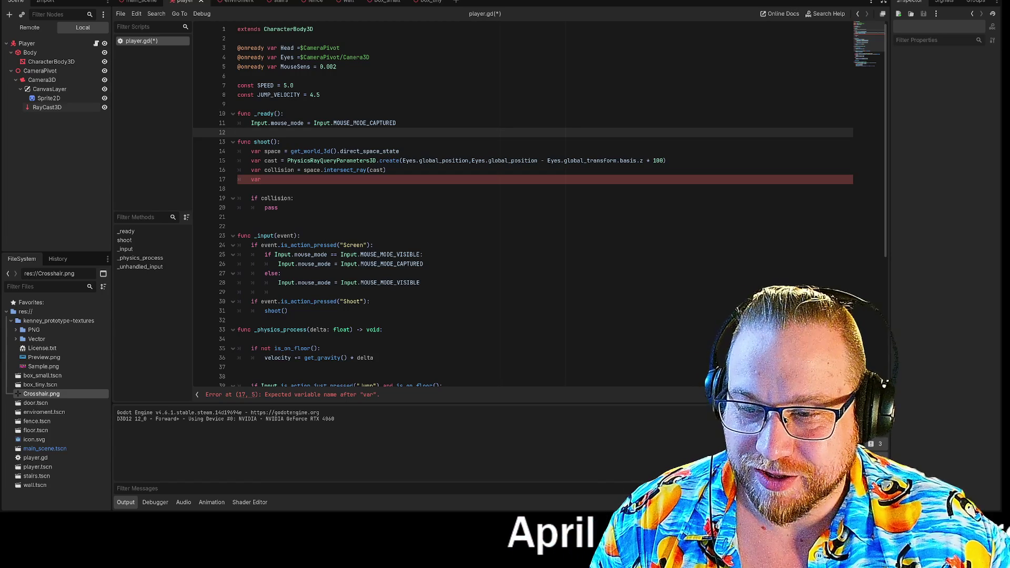
click(264, 179)
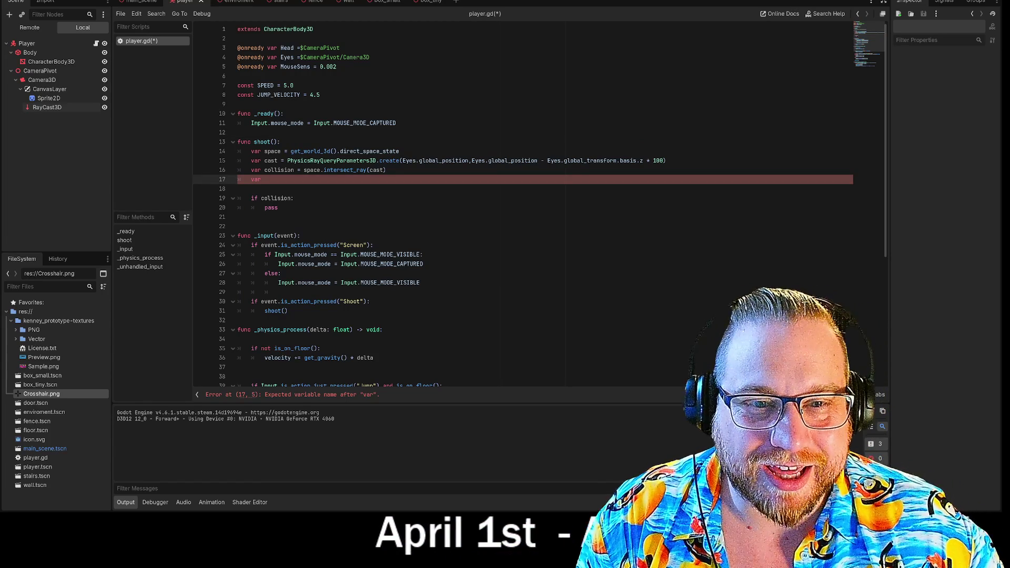
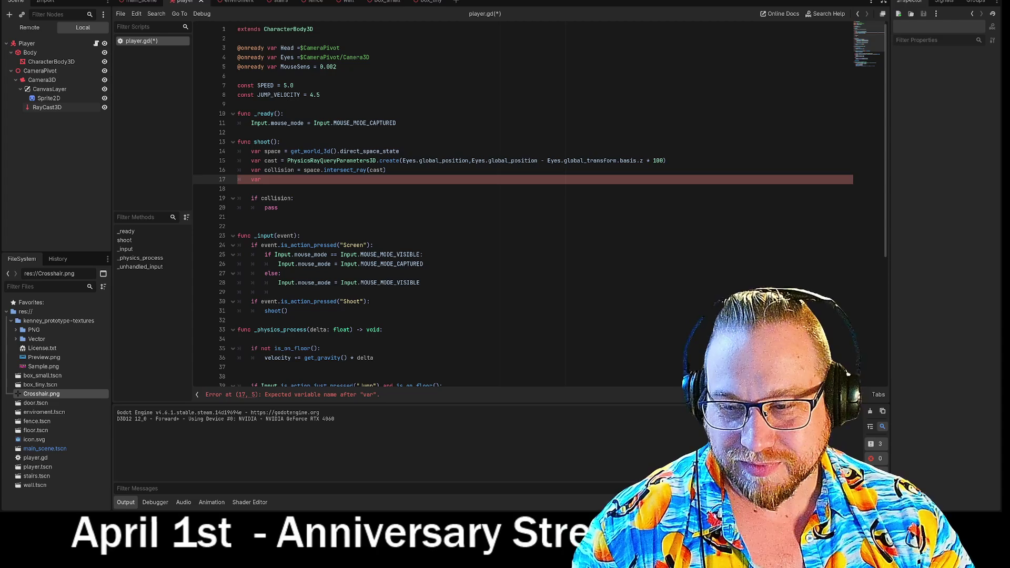
Step: Replace the placeholder pass on line 20 with 'if ', then select the unfinished var text on line 17
mouse_move(389, 264)
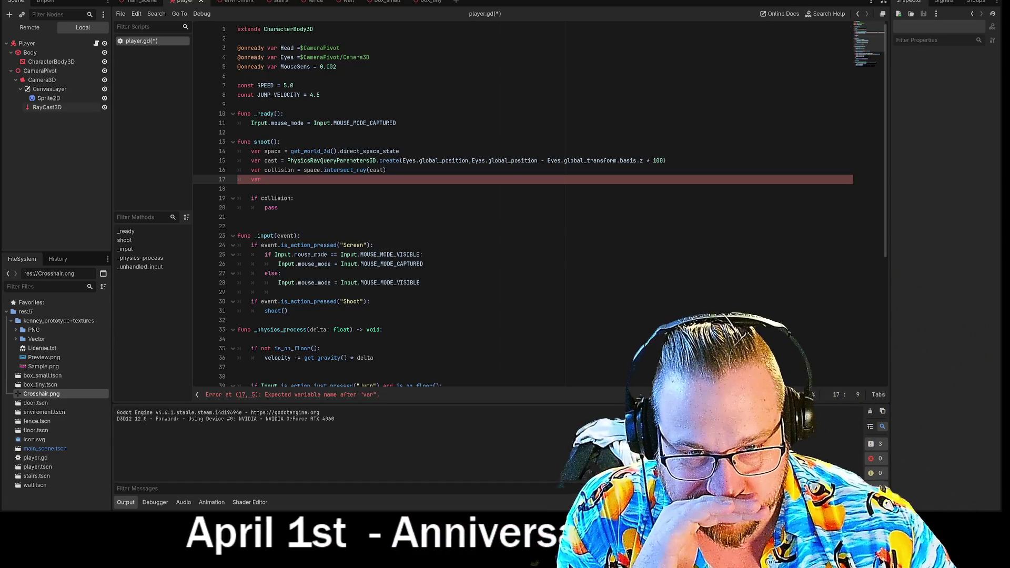
double_click(271, 207)
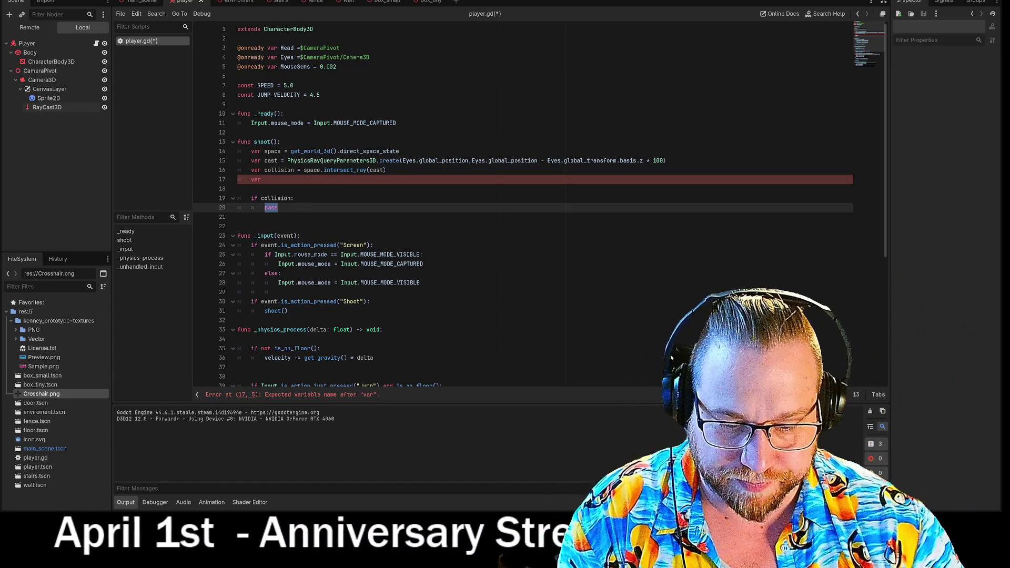
text(if)
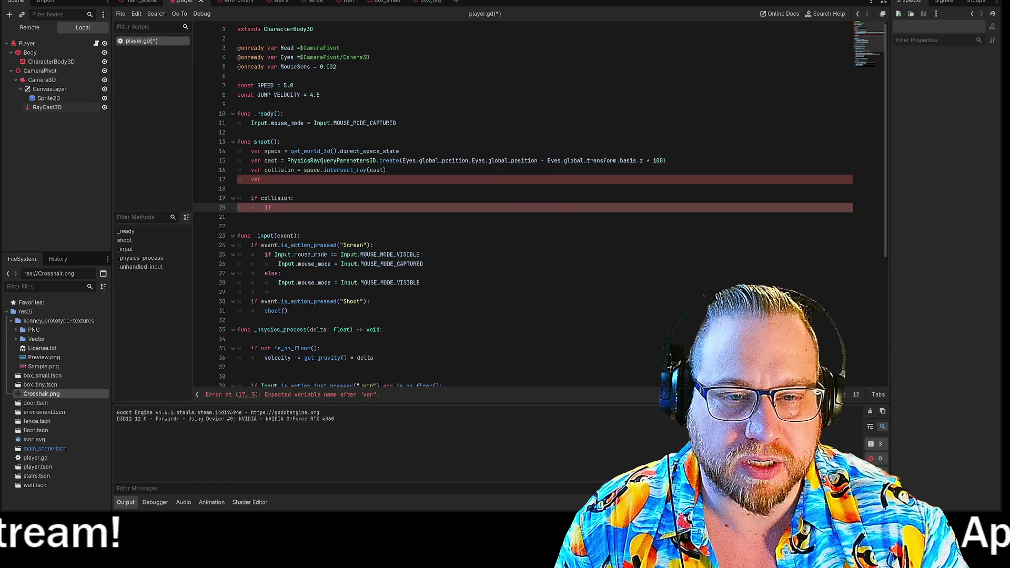
click(264, 179)
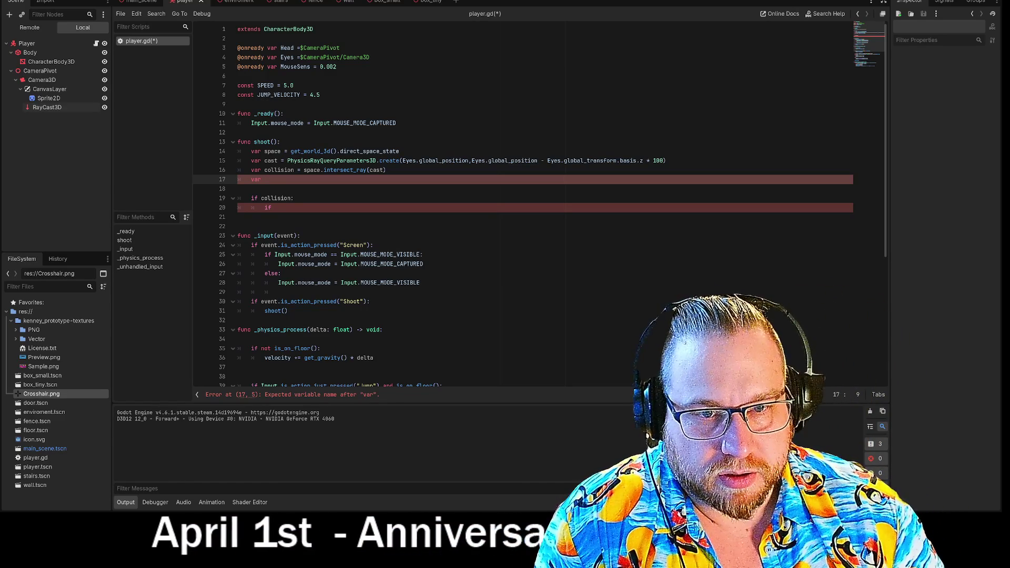
drag(264, 179, 237, 182)
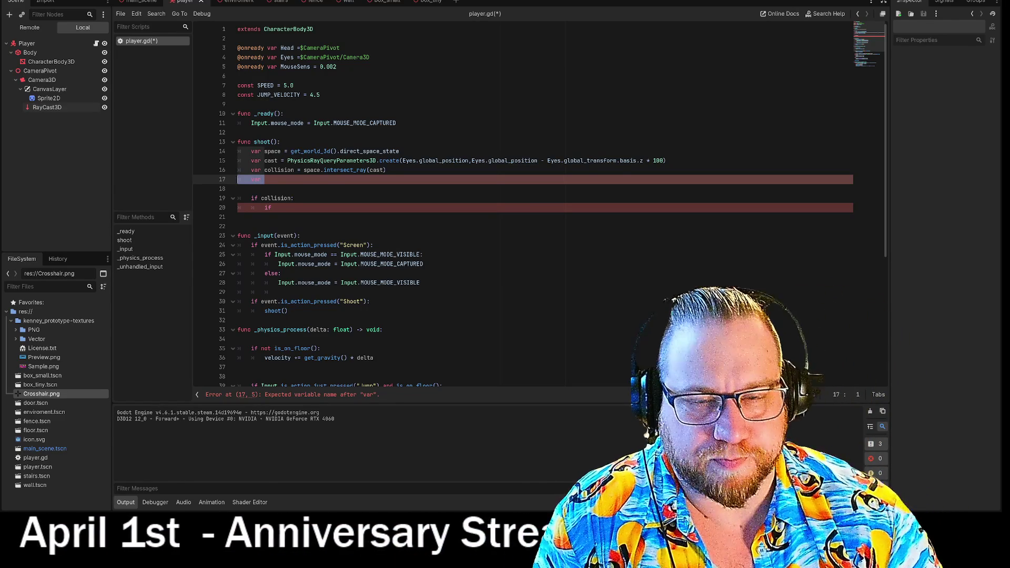
key(BackSpace)
key(BackSpace)
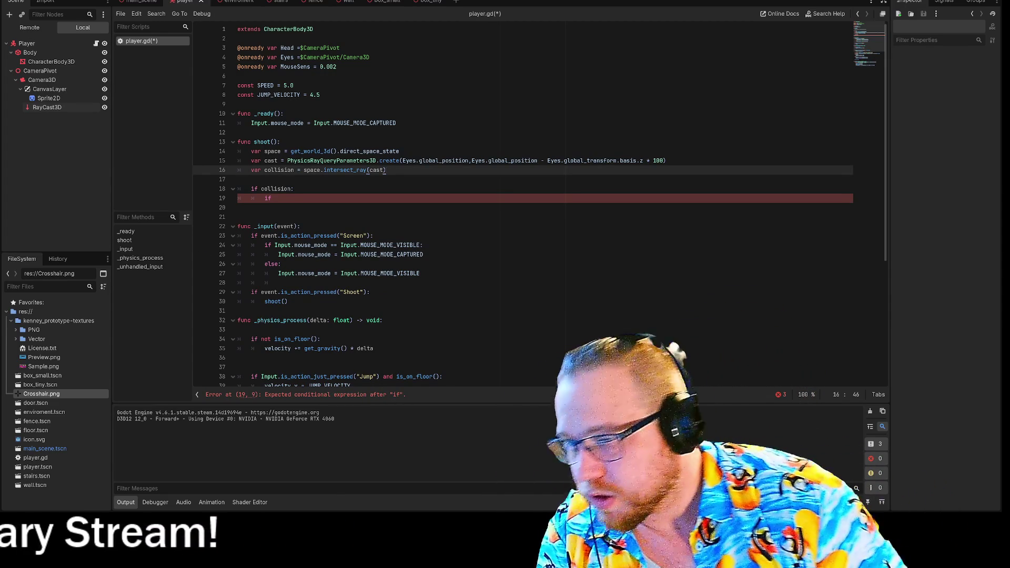
key(Down)
key(Down)
key(Down)
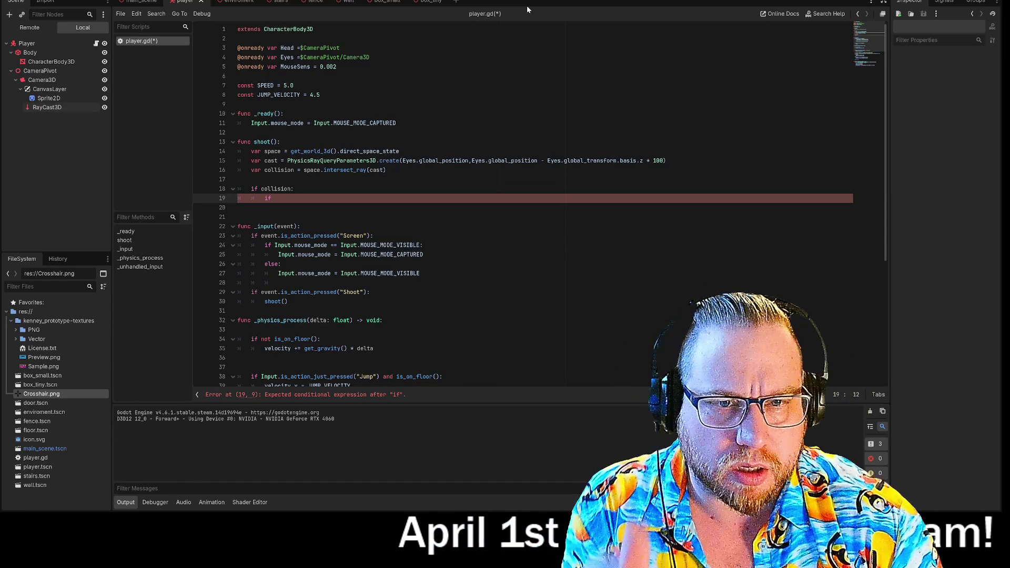
click(389, 170)
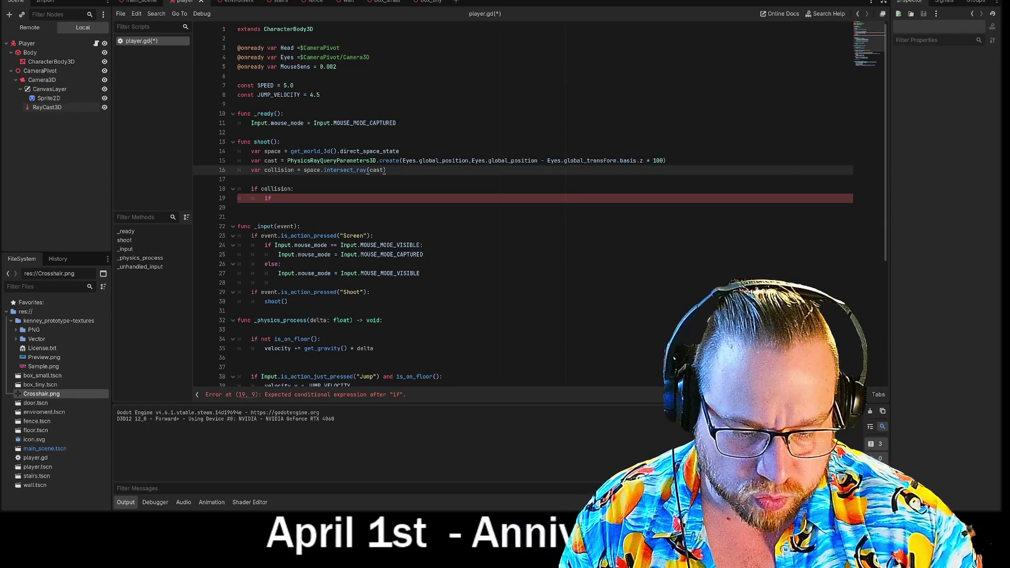
key(Return)
text(var)
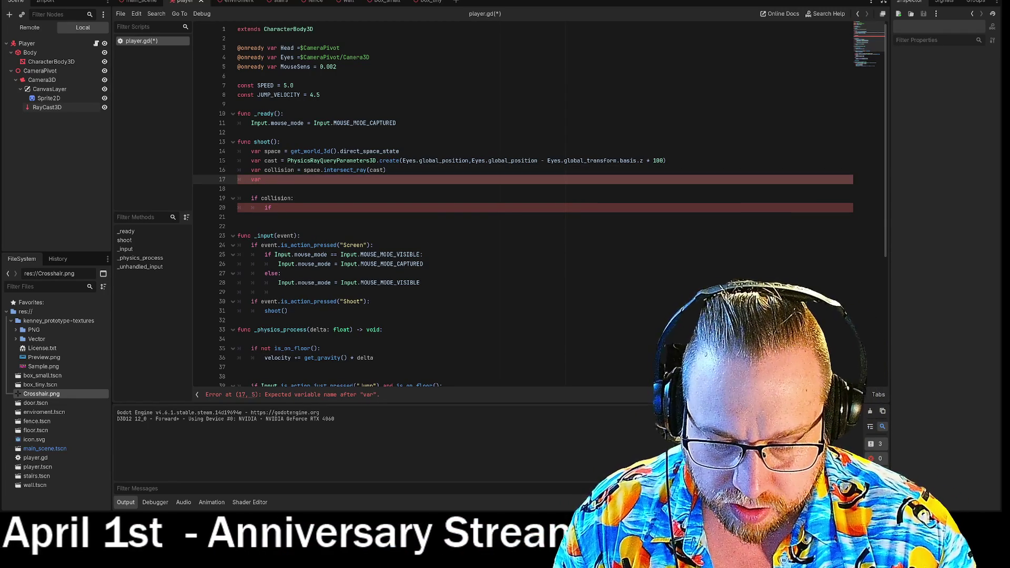
text( hit_ob)
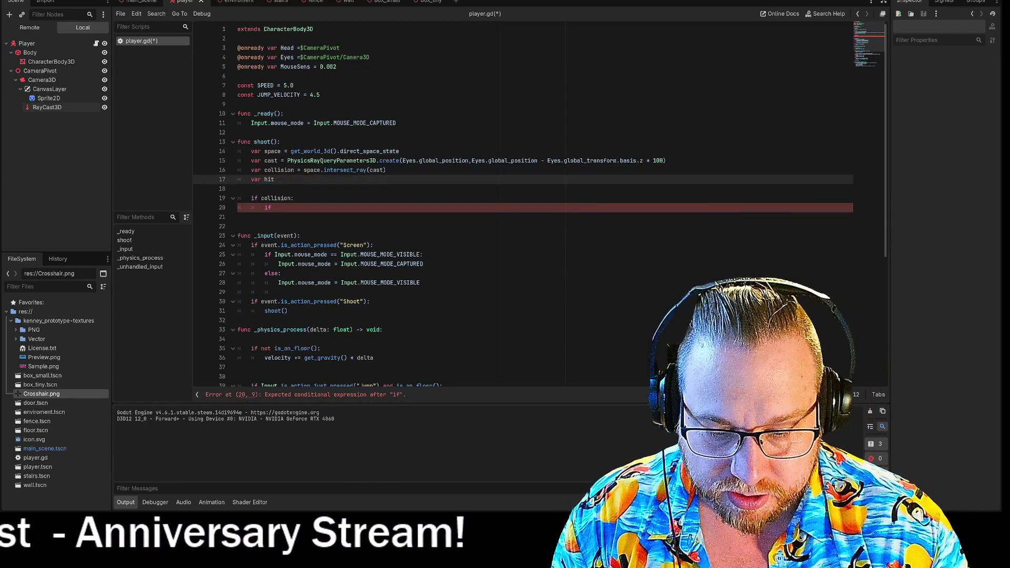
Step: Rename the line-17 variable to hit_object and try collision.get, then a space lookup, as its value
key(BackSpace)
key(BackSpace)
key(BackSpace)
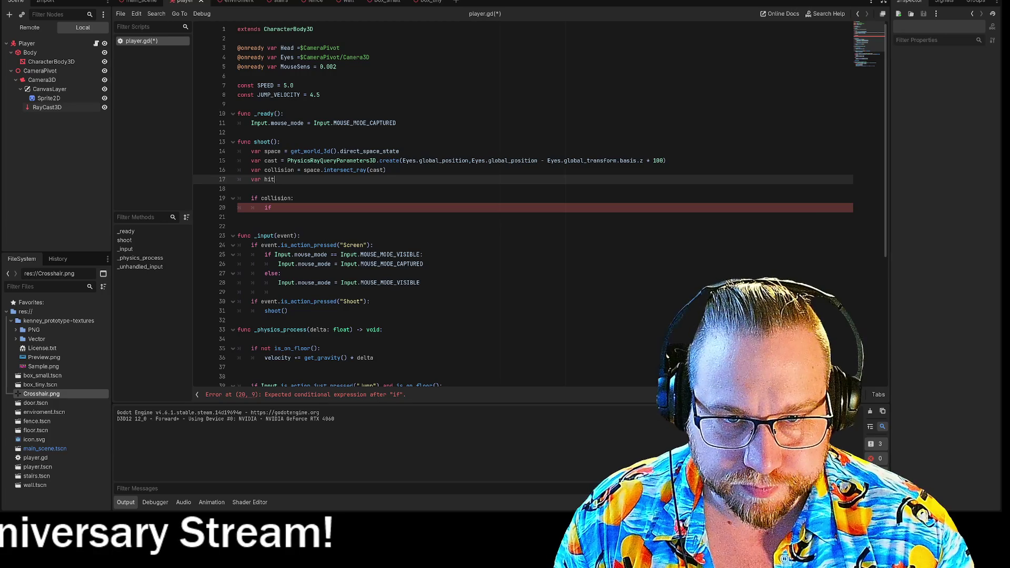
text(_object = coll)
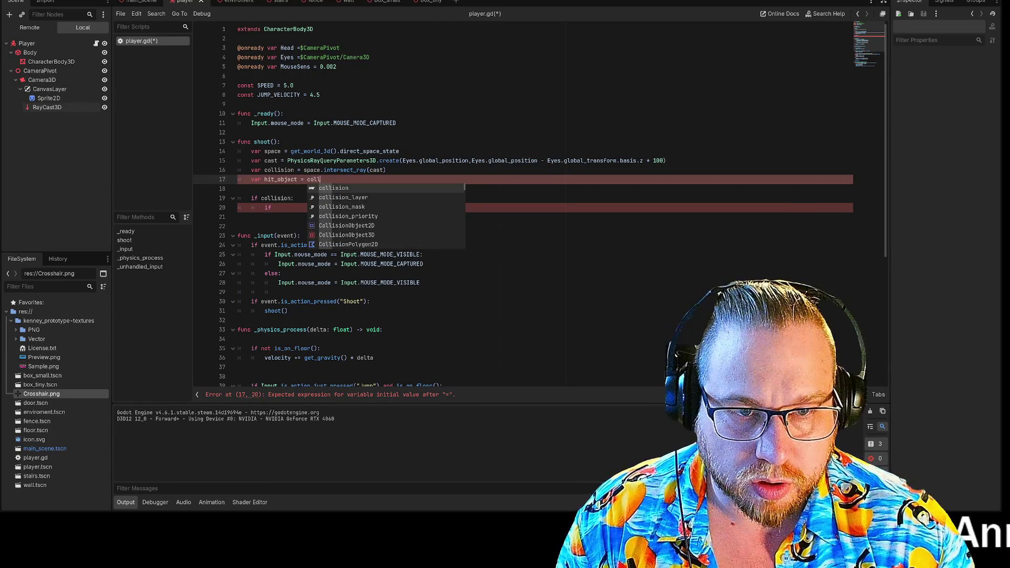
key(Return)
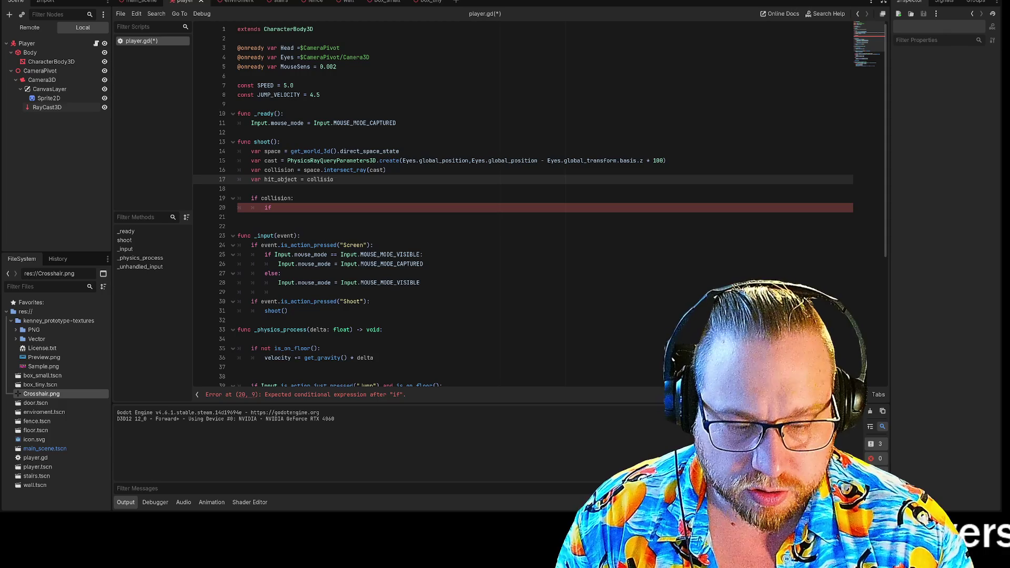
text(n.)
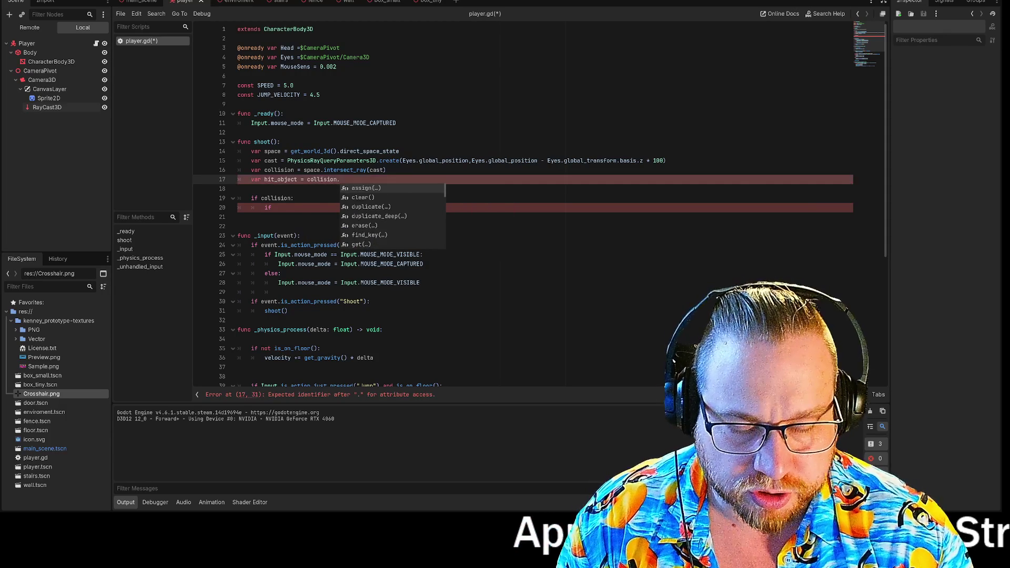
text(get_)
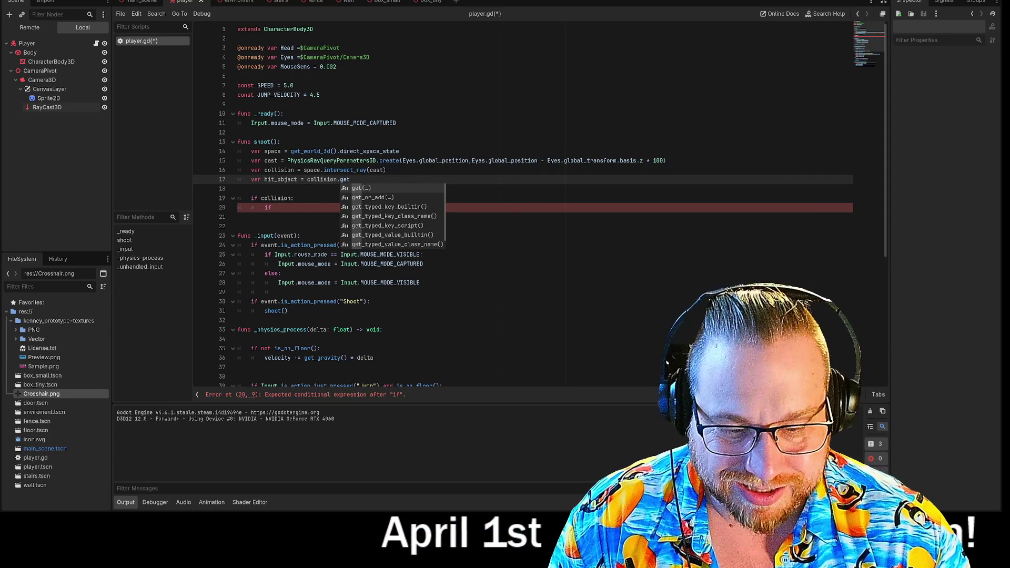
key(BackSpace)
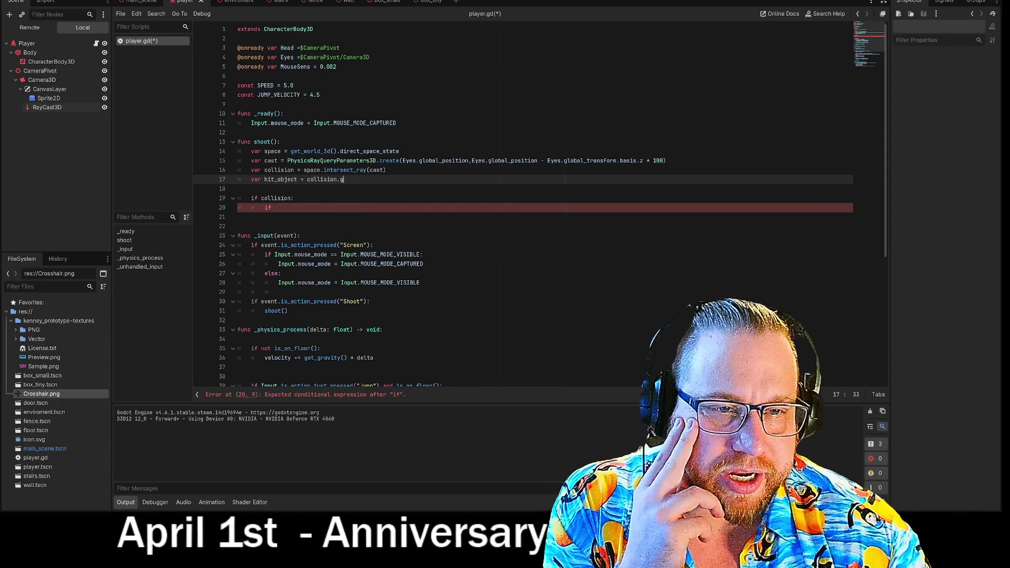
key(BackSpace)
key(BackSpace)
key(BackSpace)
key(BackSpace)
key(BackSpace)
key(BackSpace)
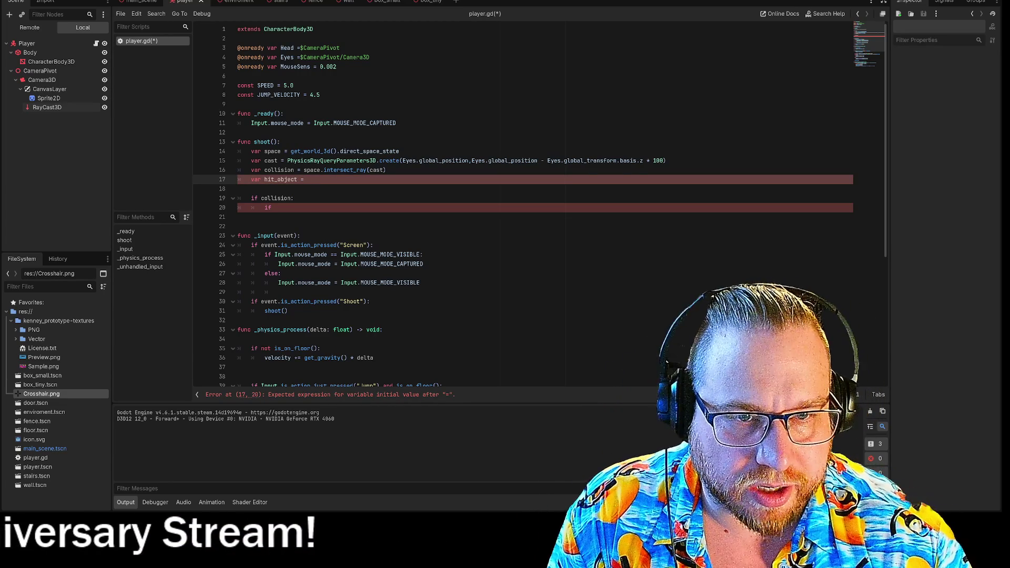
text(space.get_co)
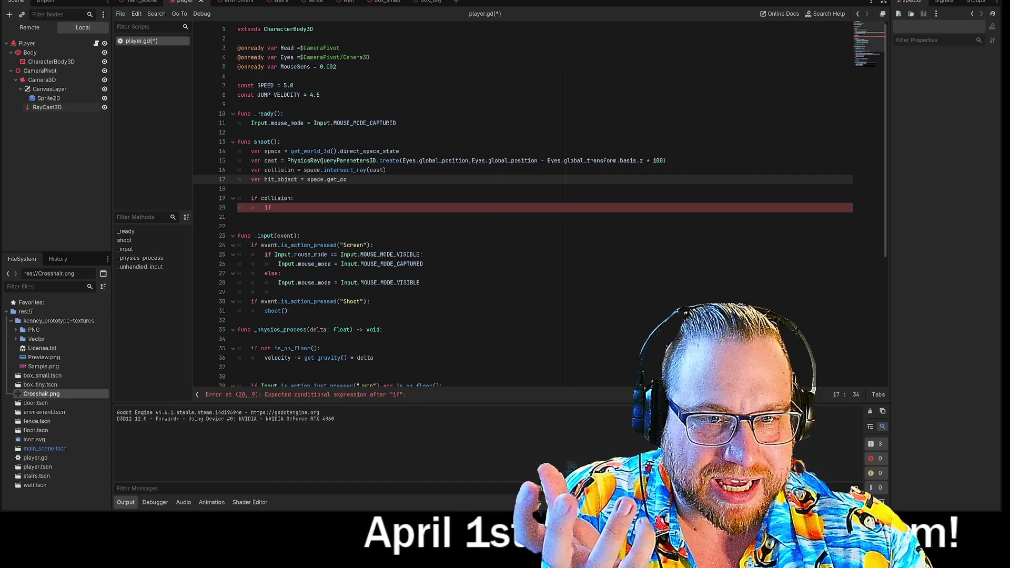
key(BackSpace)
key(BackSpace)
key(BackSpace)
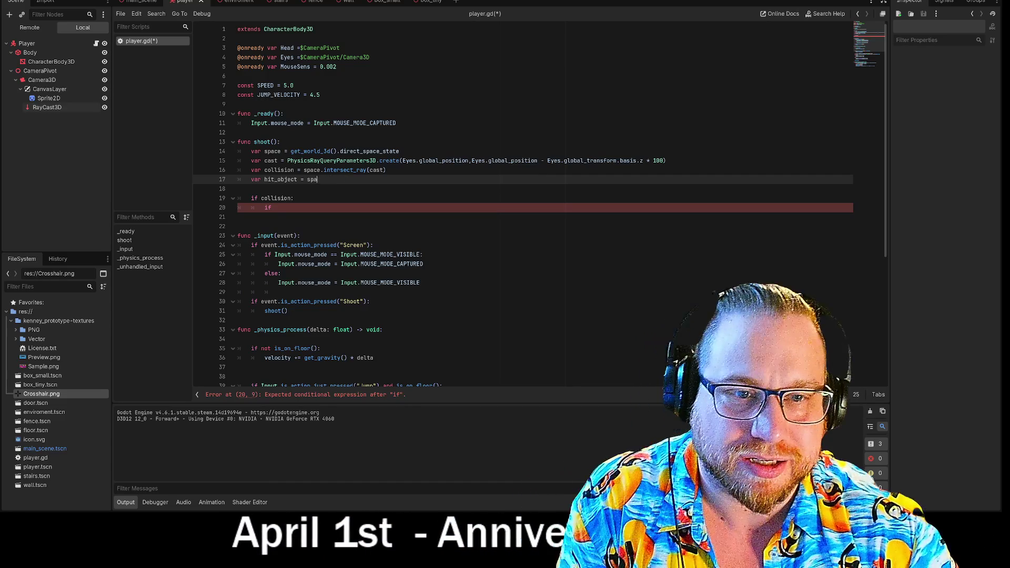
Step: Assign cast.get_collider to hit_object on line 17 and add an empty line below it
key(BackSpace)
key(BackSpace)
key(BackSpace)
text(cast)
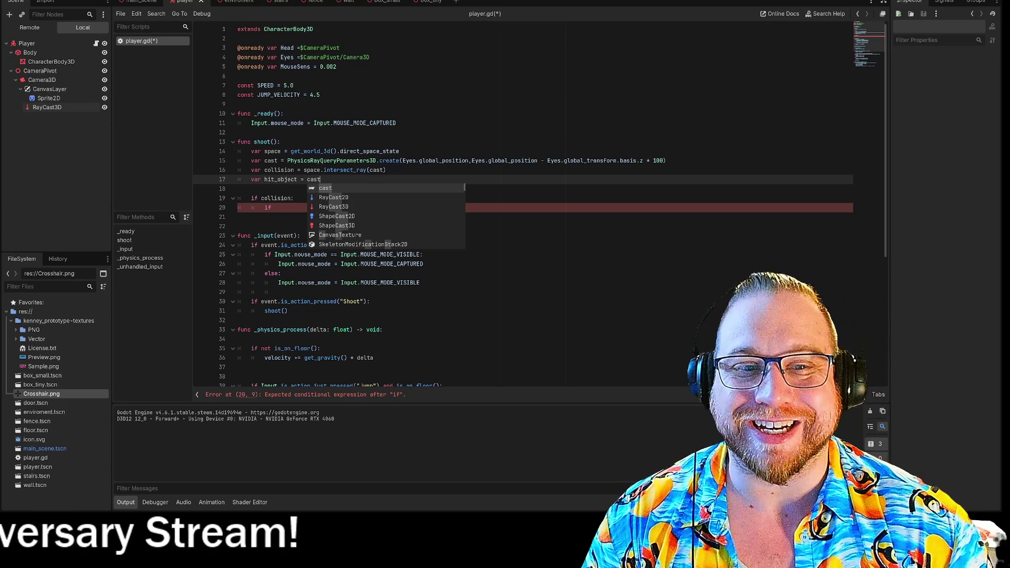
text(.co)
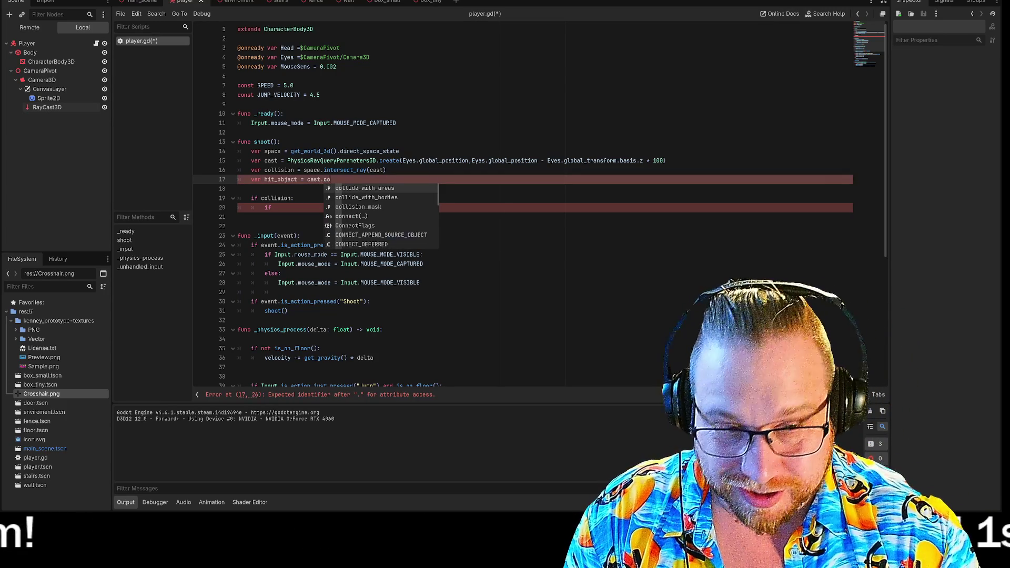
text(llider)
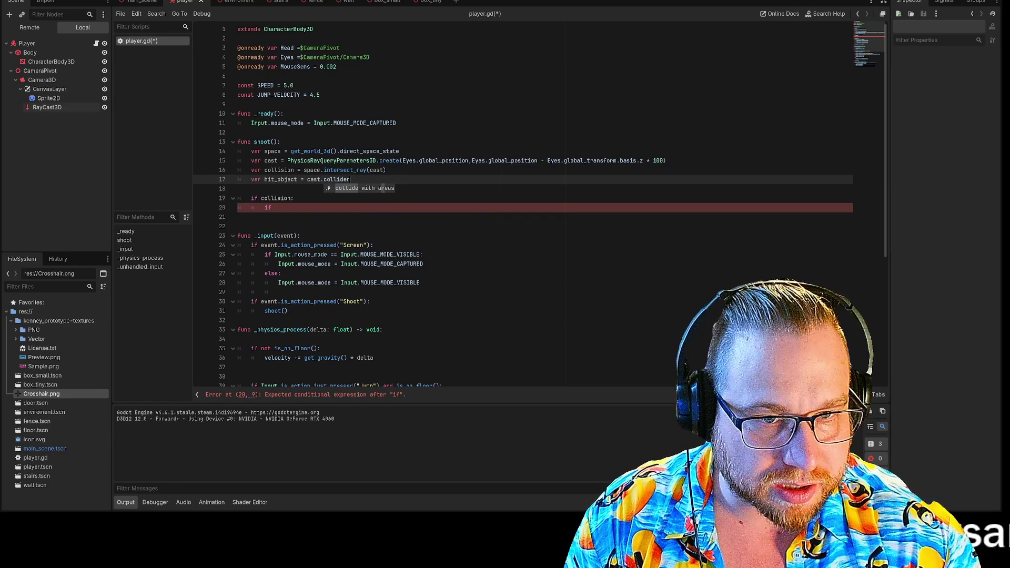
key(BackSpace)
key(BackSpace)
key(BackSpace)
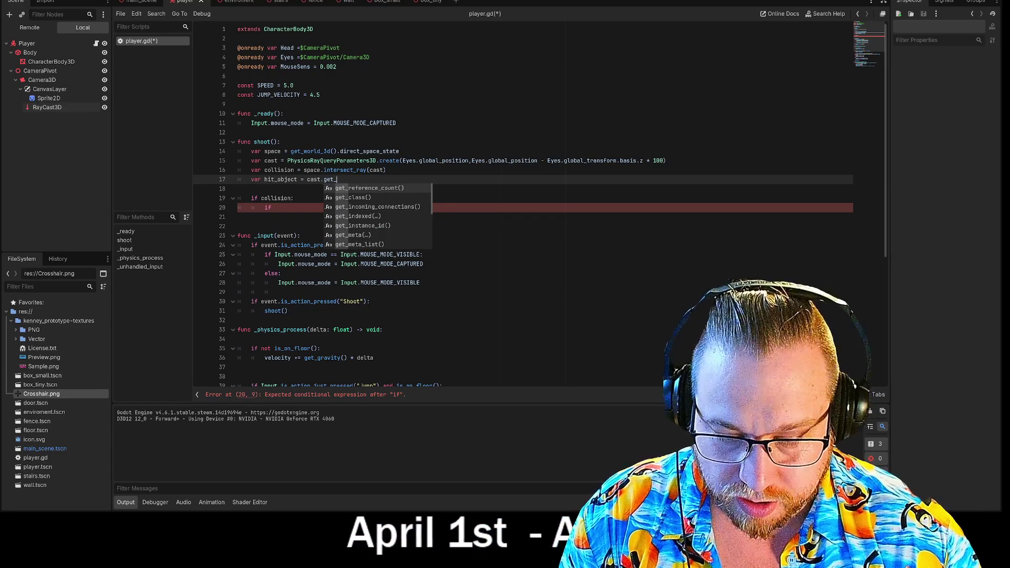
text(colli)
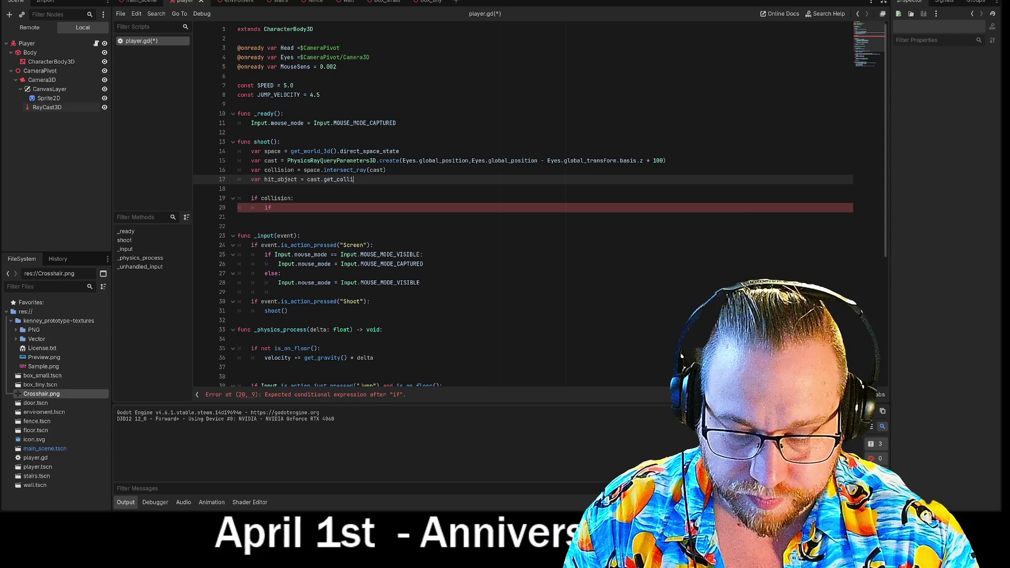
text(der)
key(Return)
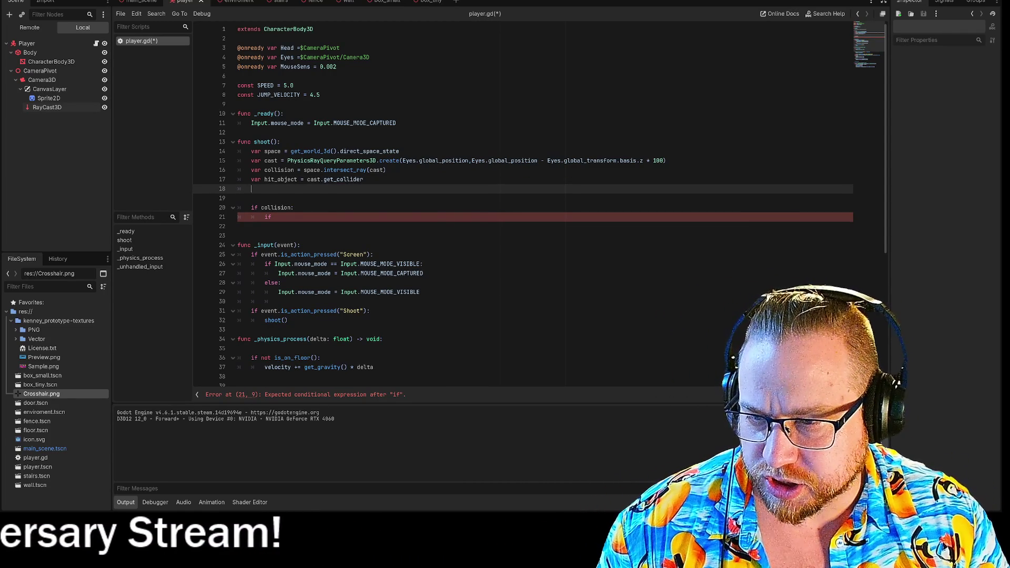
key(Up)
key(Up)
click(363, 180)
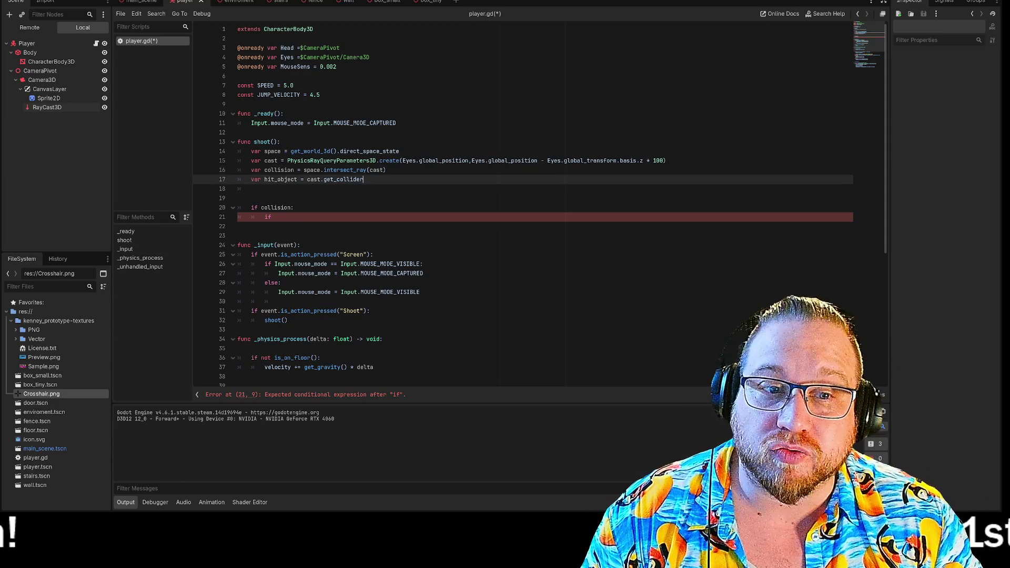